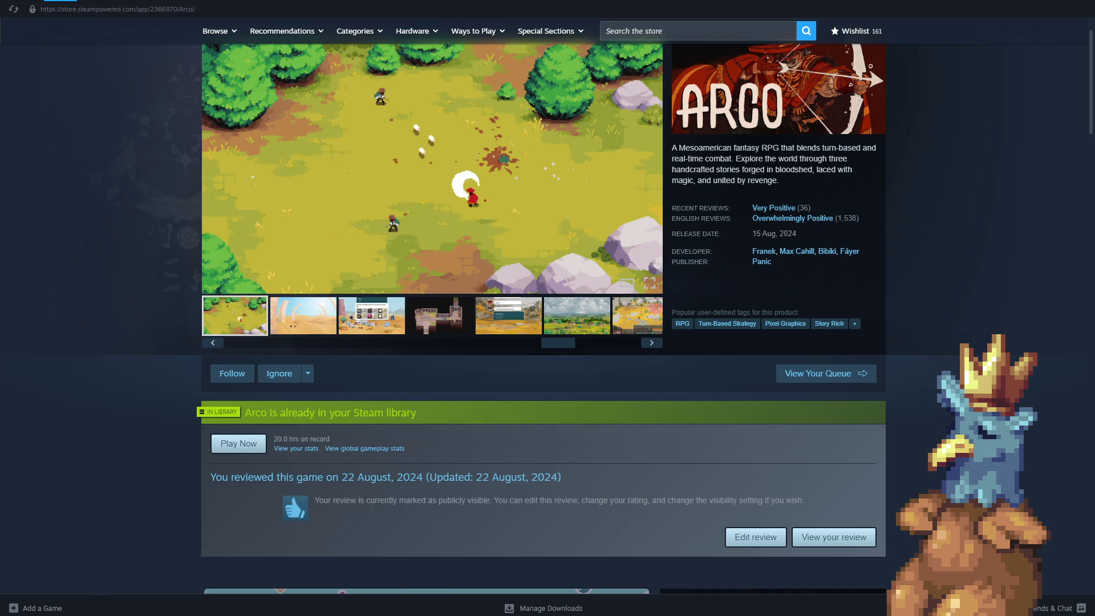
- Browse the Arco store screenshots, showing the dialogue and desert camp images in the main viewer
left_click(458, 332)
left_click(499, 319)
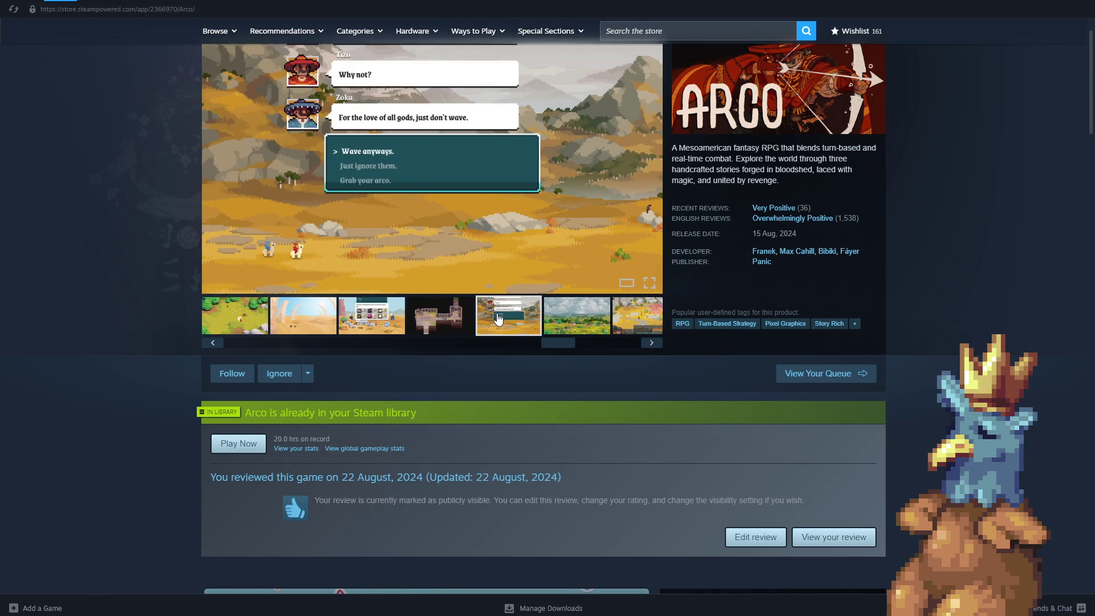
scroll(502, 277, "down", 2)
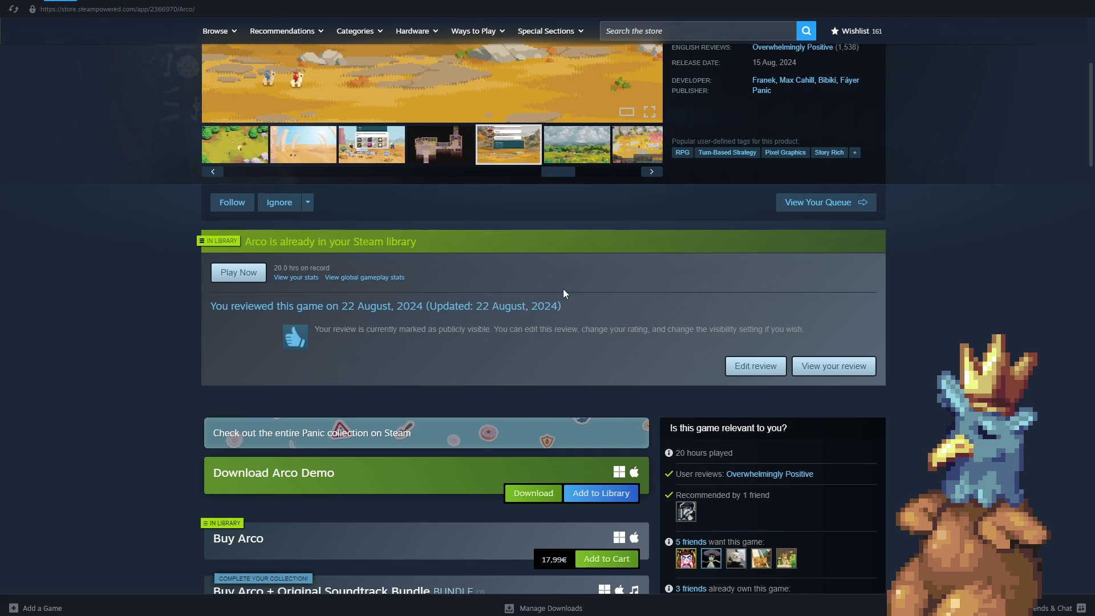
scroll(563, 288, "down", 1)
scroll(535, 250, "up", 1)
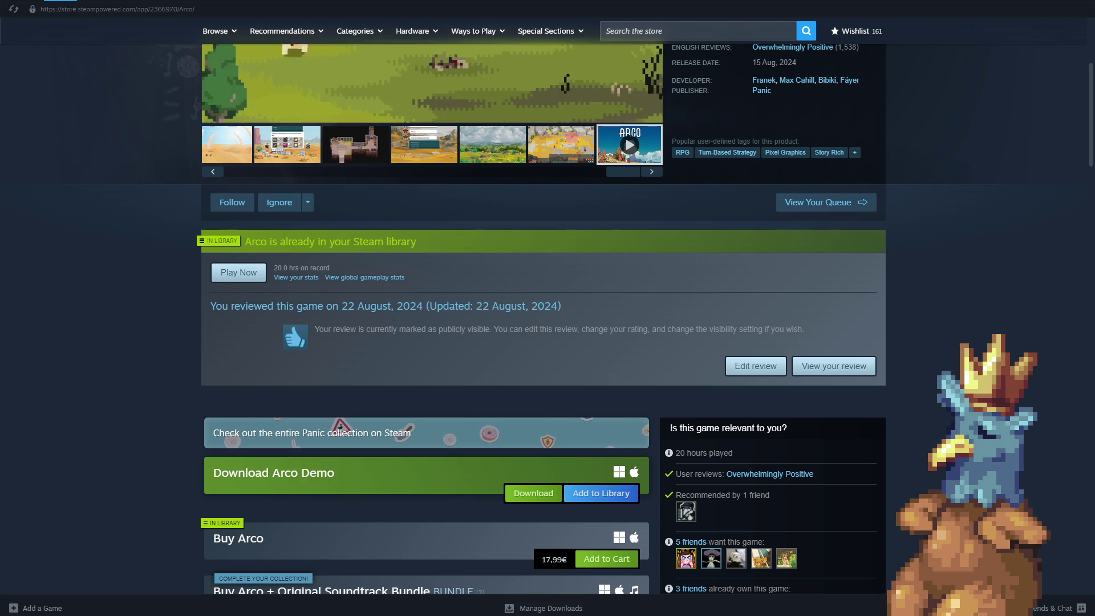
scroll(516, 302, "up", 2)
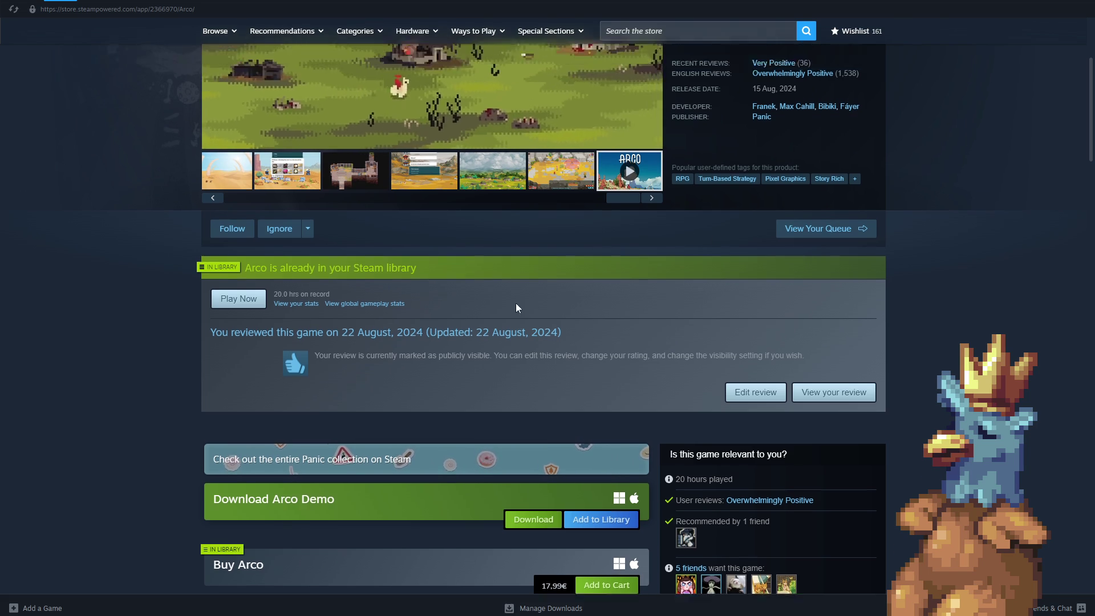
left_click(424, 315)
scroll(556, 432, "up", 1)
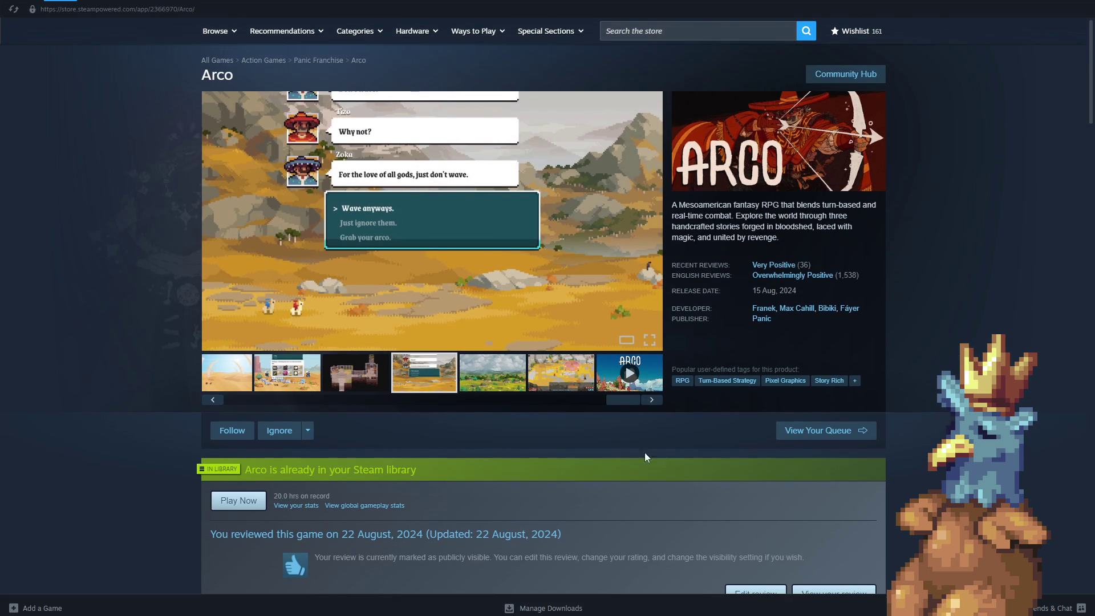
left_click_drag(618, 404, 111, 425)
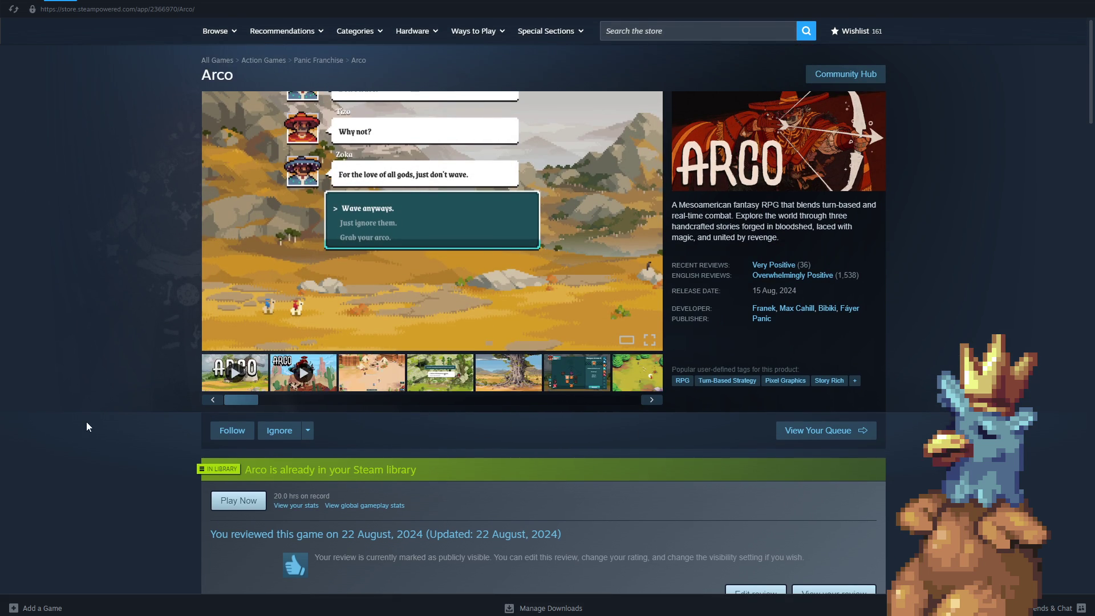
left_click(376, 376)
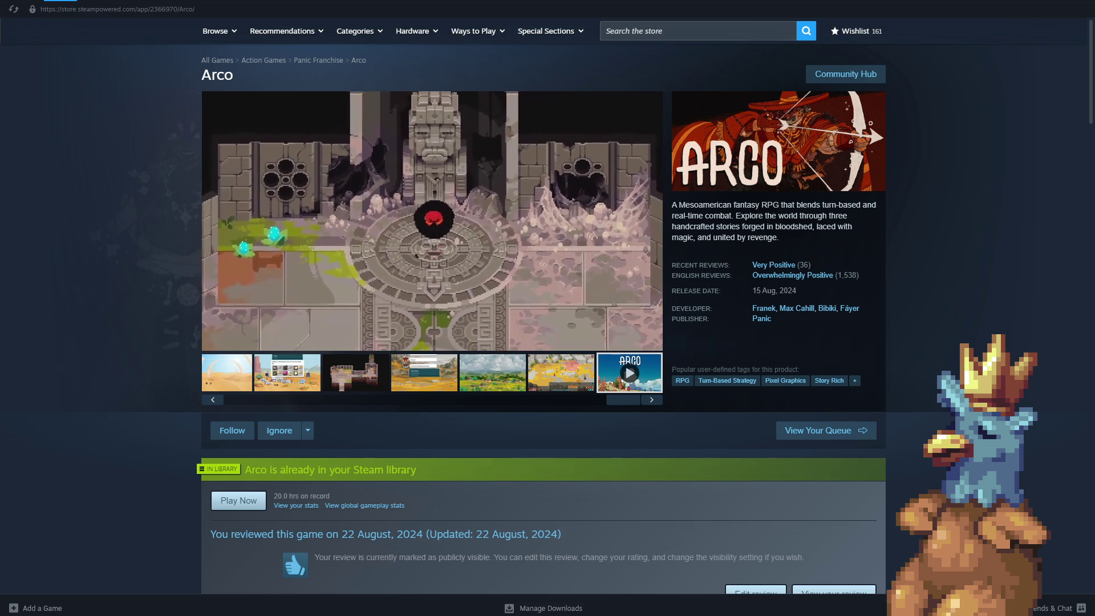
left_click(468, 227)
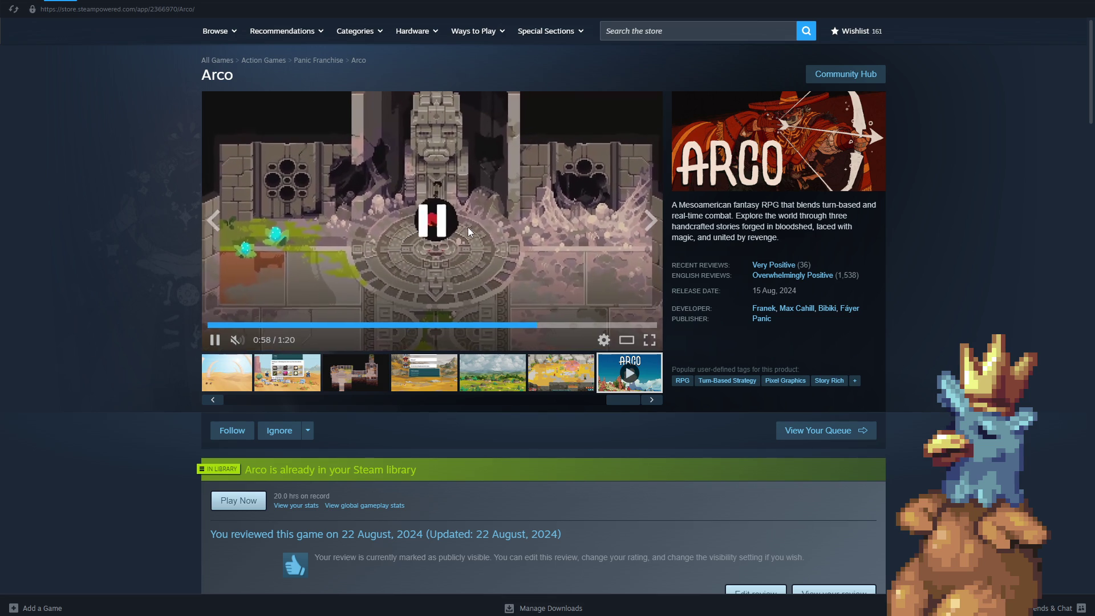
left_click(650, 340)
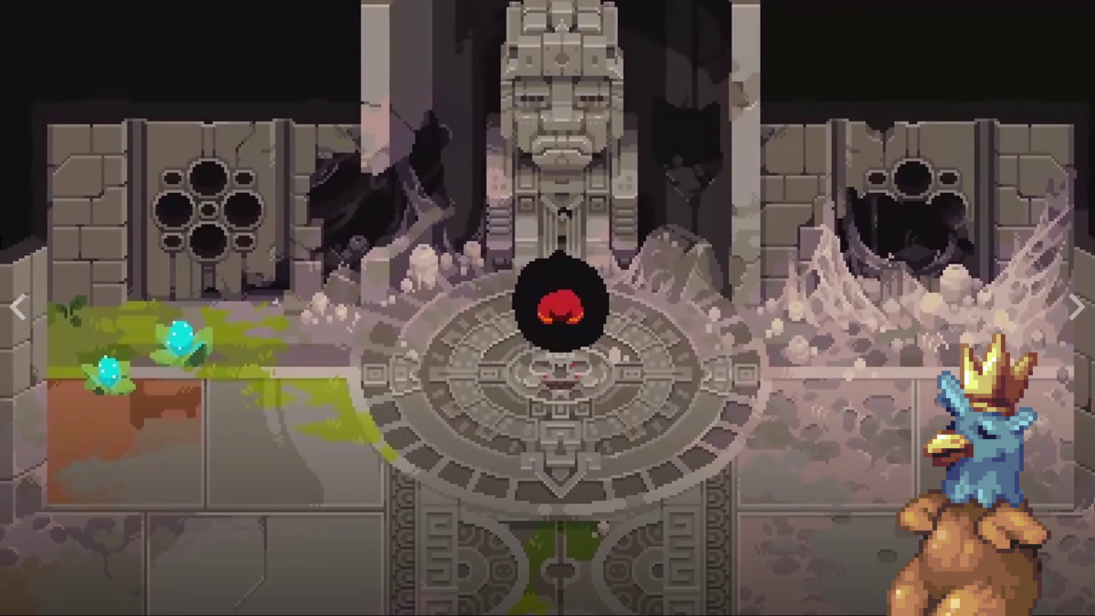
key("Escape")
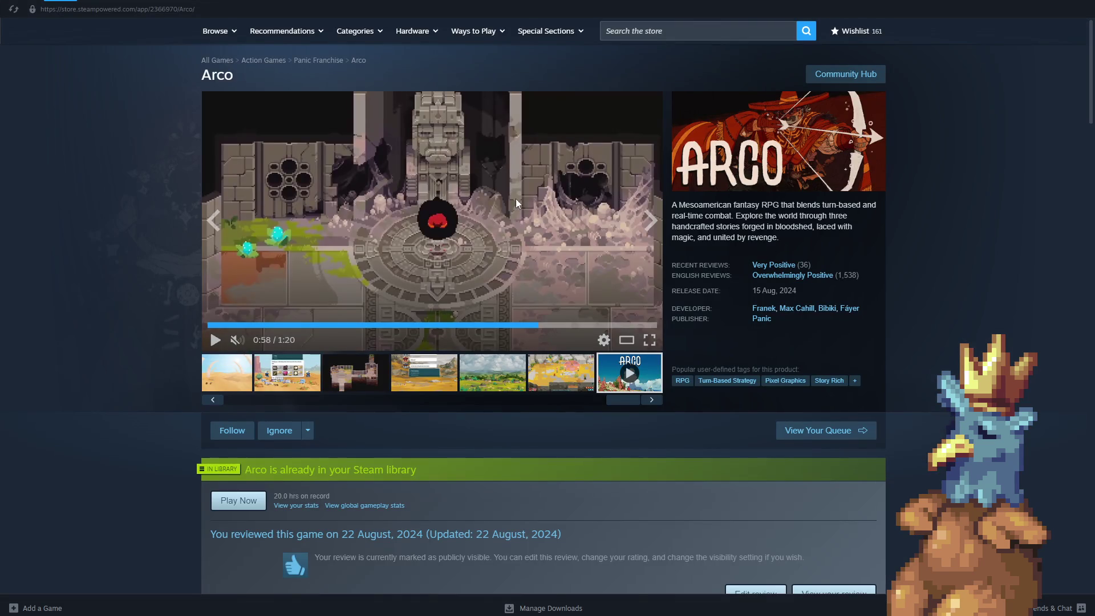
right_click(145, 152)
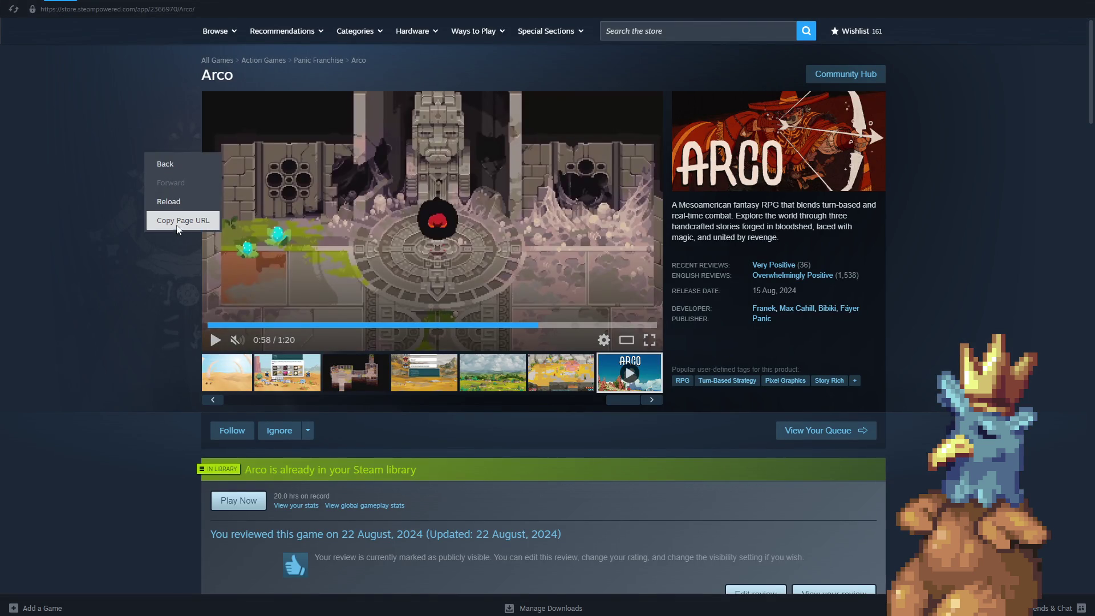
left_click(177, 219)
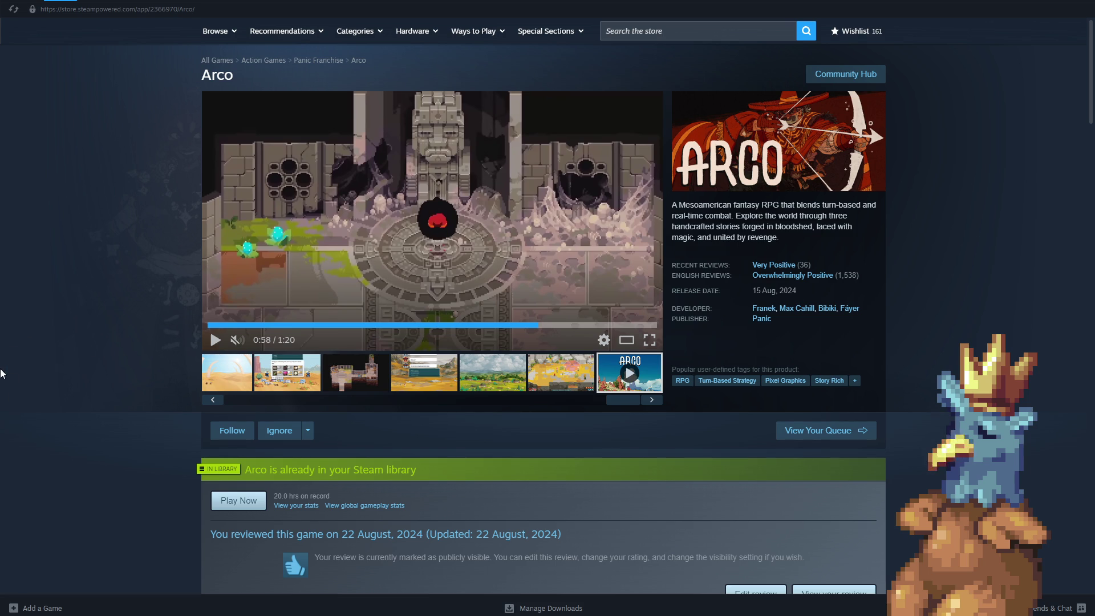
- Enlarge the village screenshot and advance the gallery to the last item, trailer 14 of 14
left_click(498, 380)
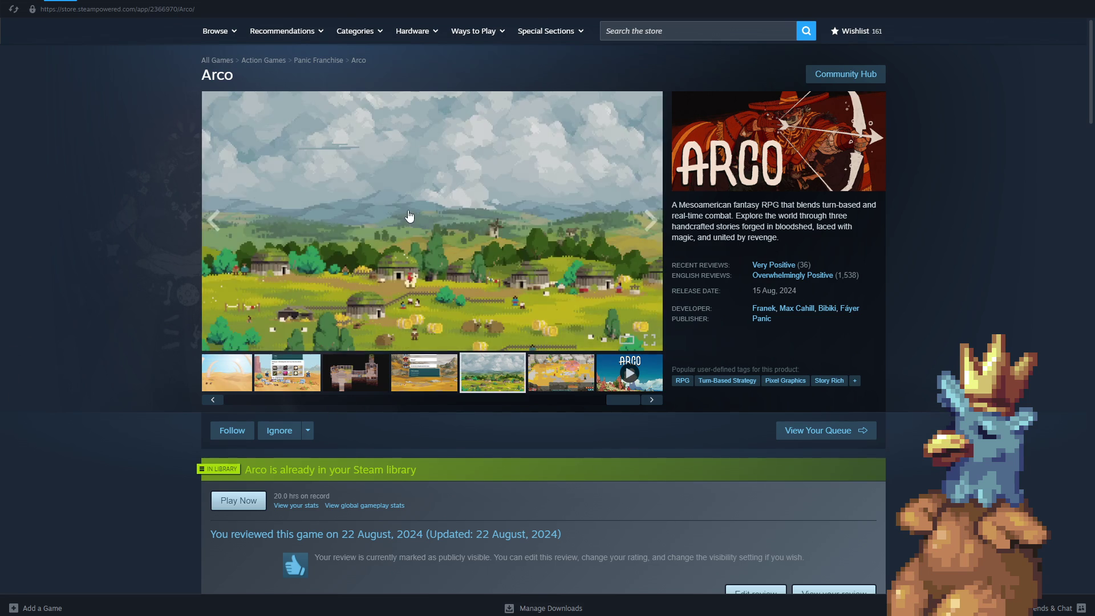
left_click(411, 269)
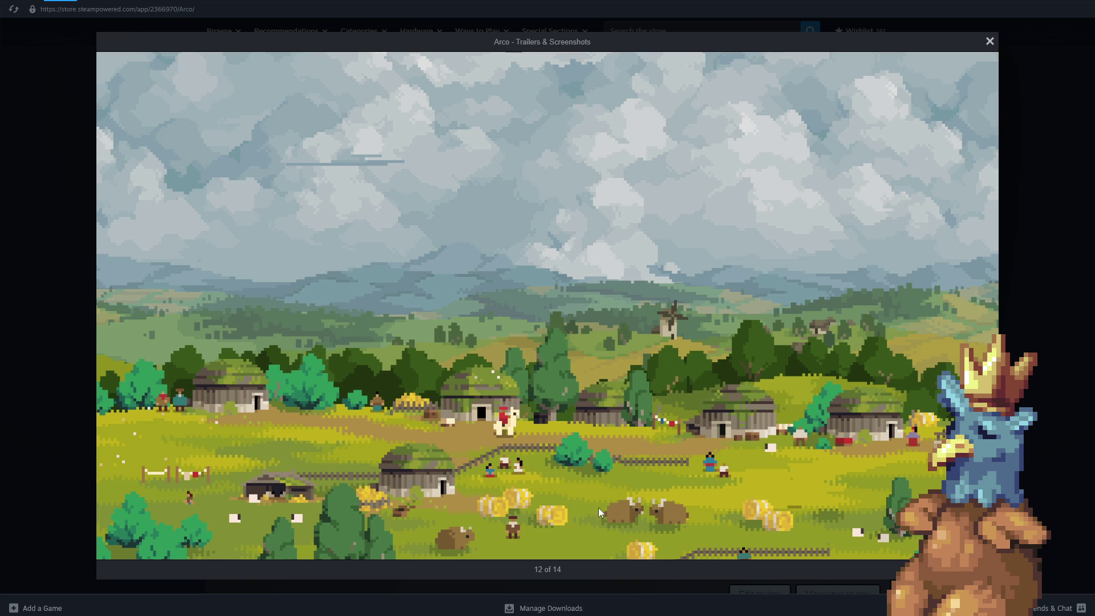
left_click(982, 305)
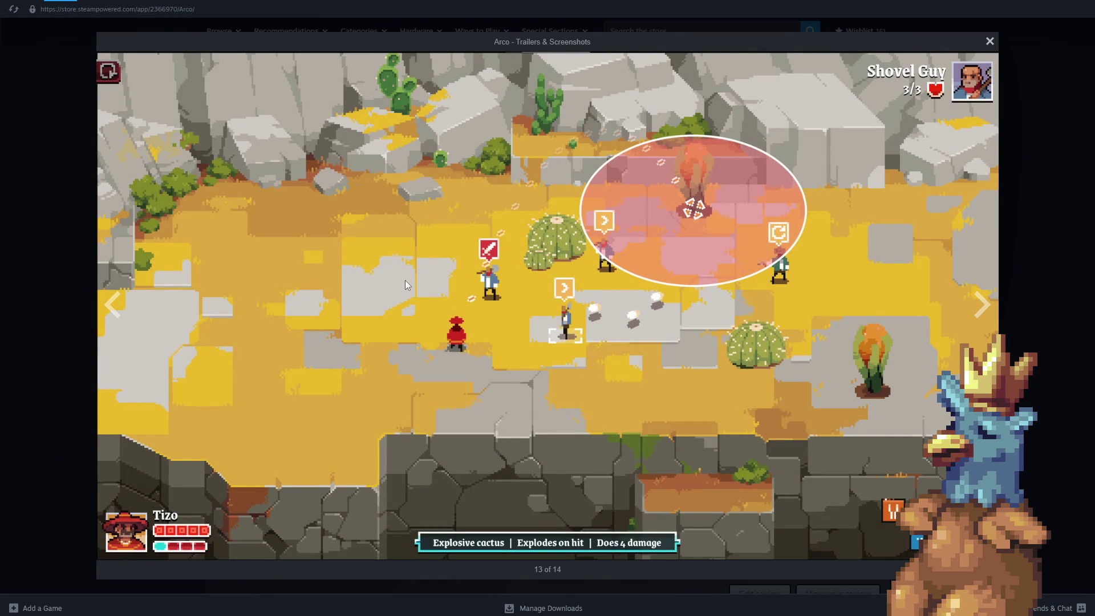
left_click(981, 304)
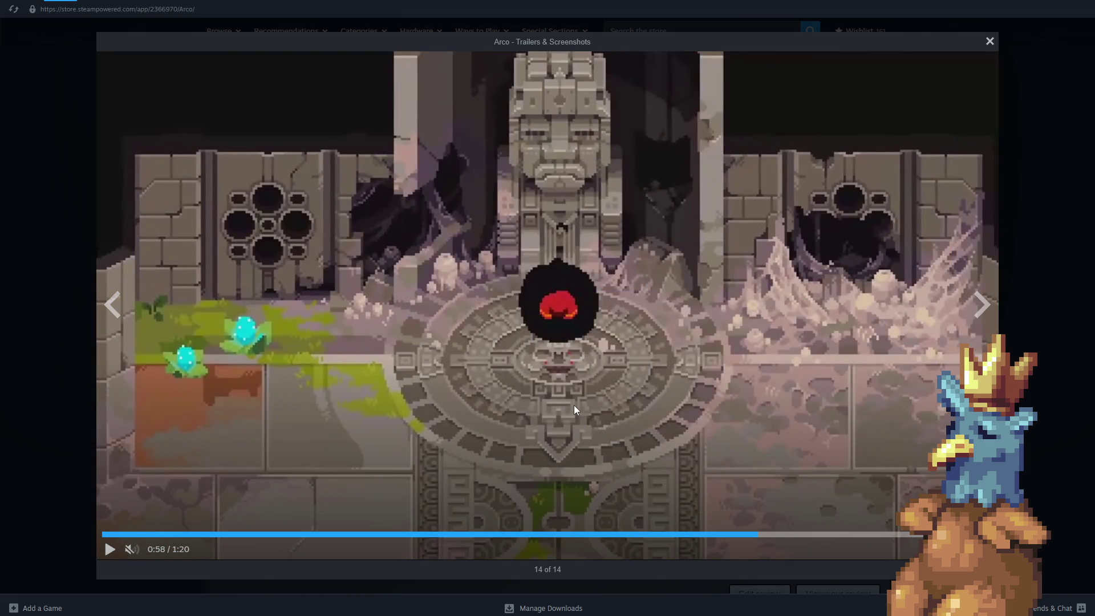
- Scrub through the trailer's seek bar and leave it paused at 0:38 on the cave scene
left_click(694, 417)
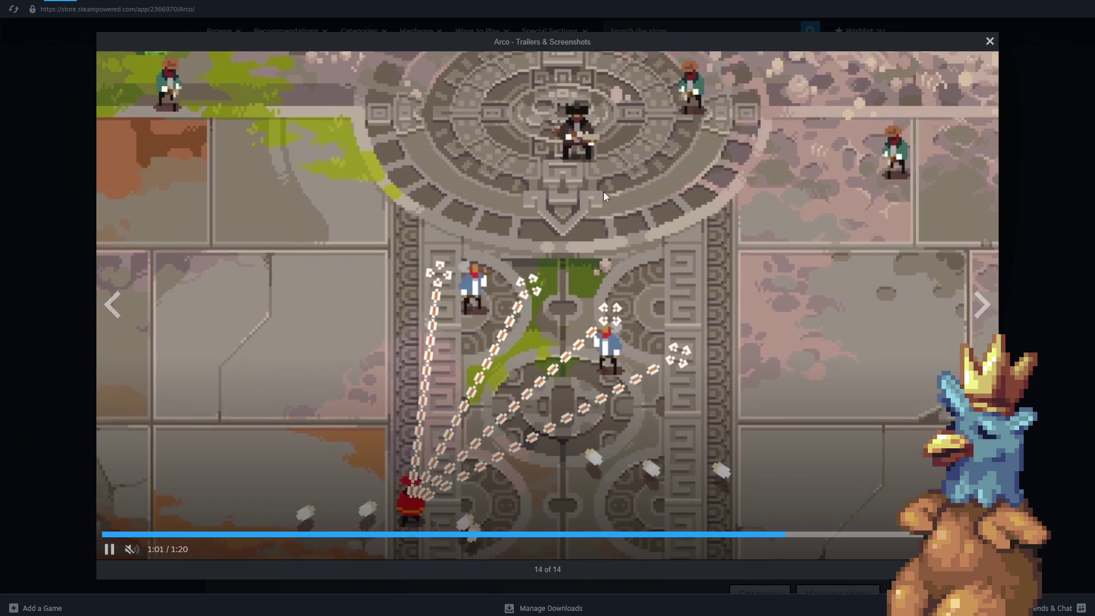
left_click(731, 502)
left_click(828, 533)
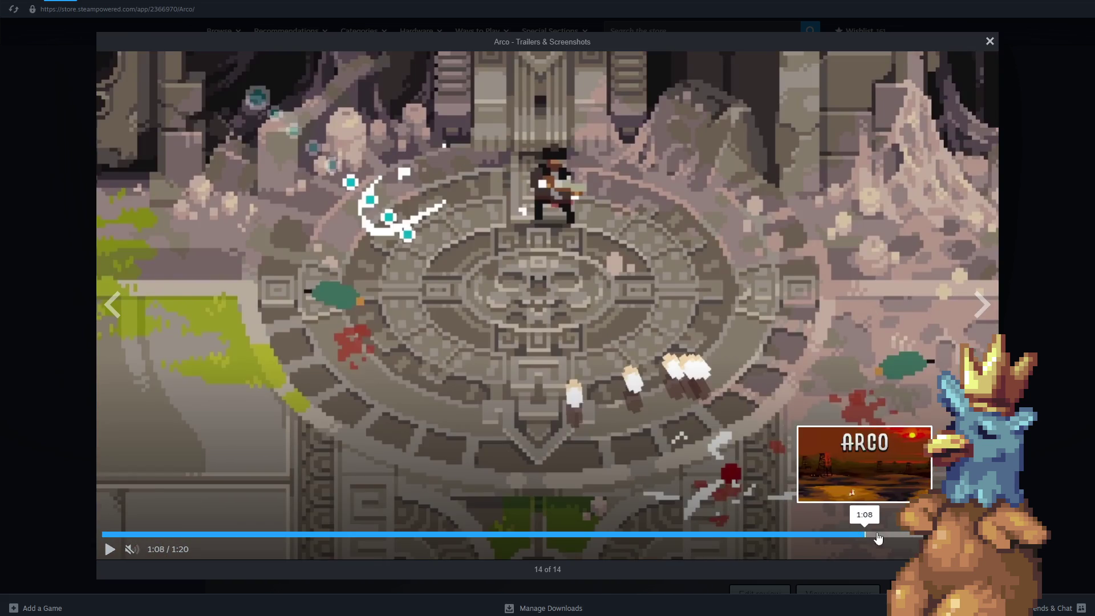
left_click(864, 533)
left_click(345, 534)
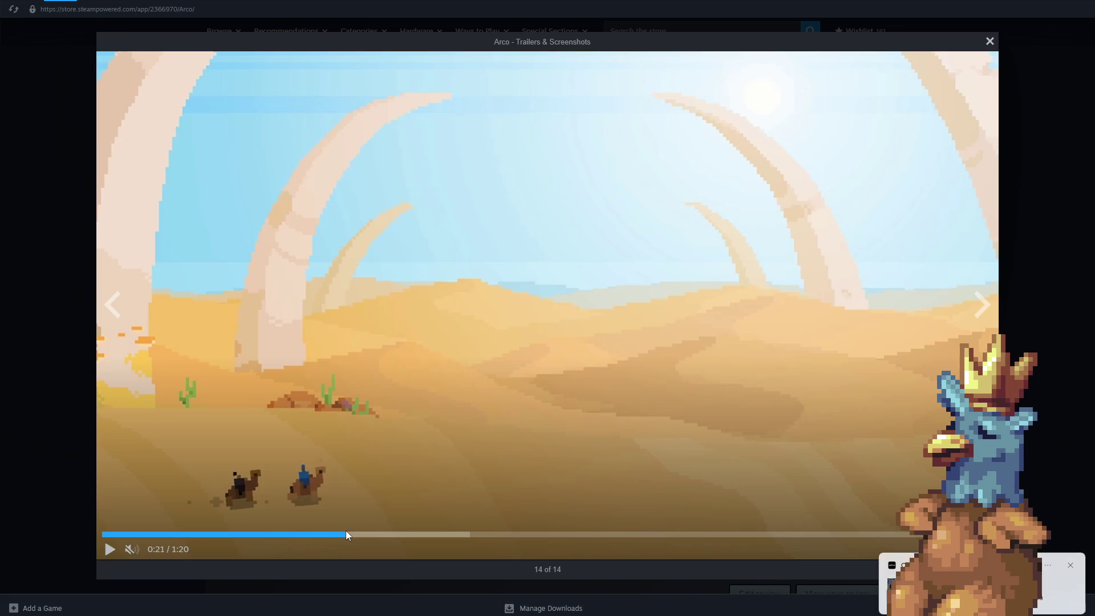
left_click(285, 534)
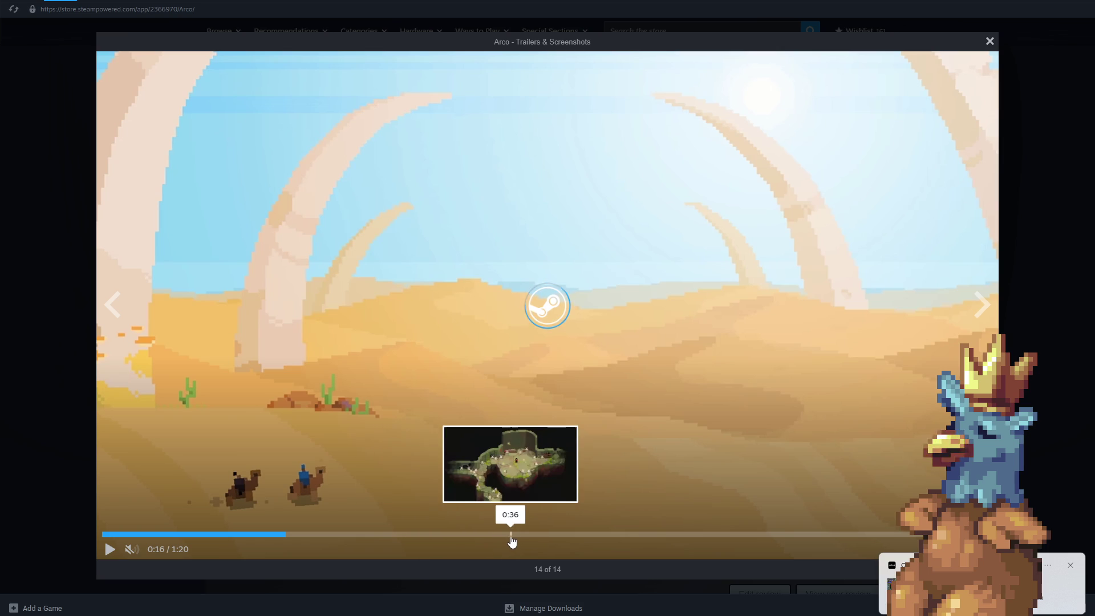
left_click(514, 534)
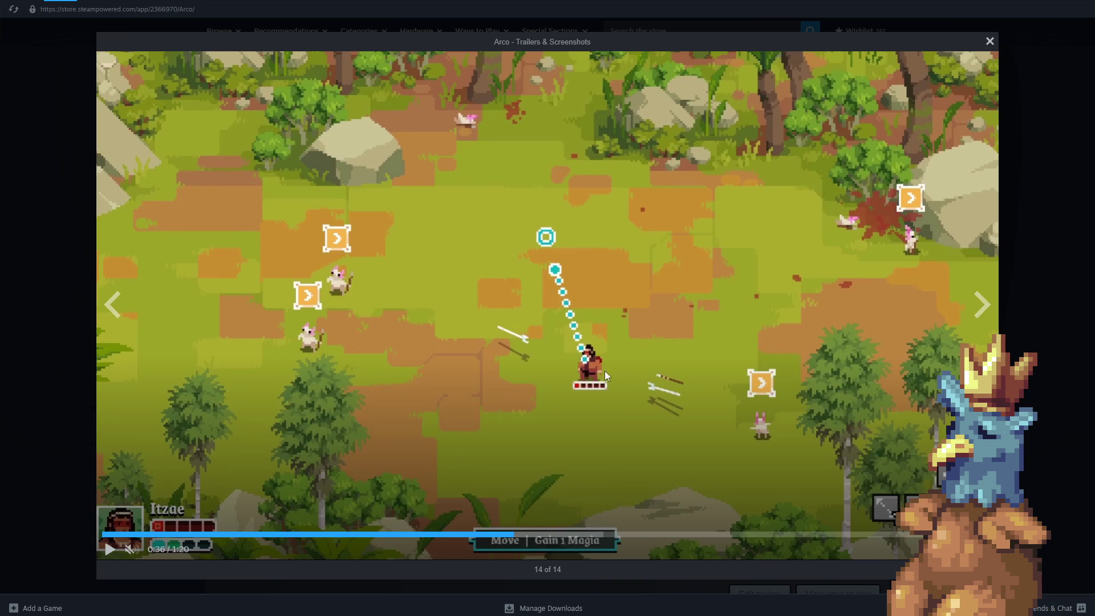
left_click(507, 535)
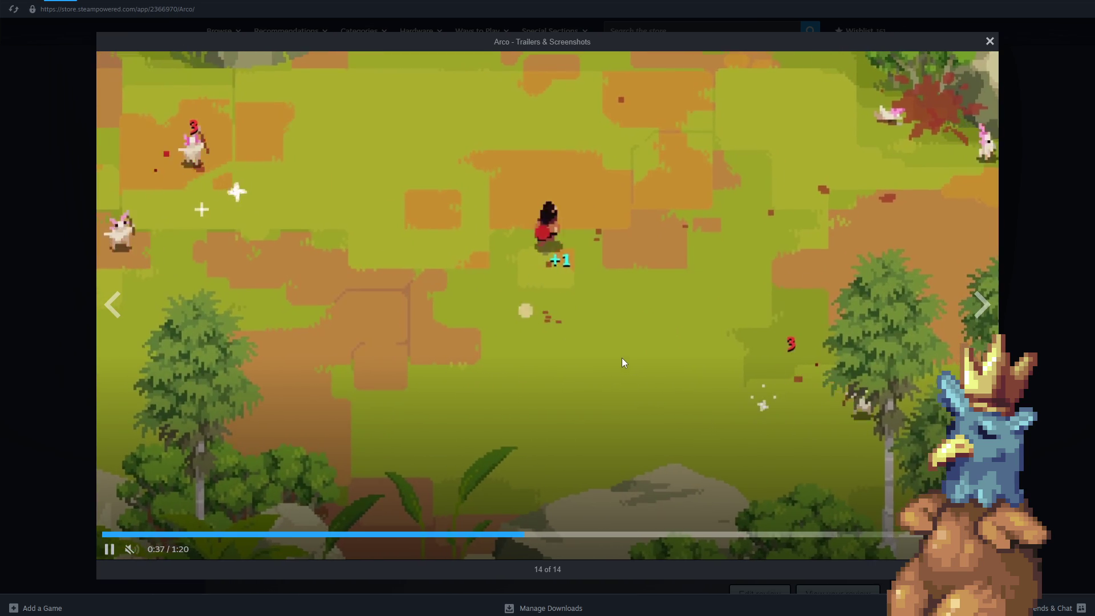
left_click(622, 363)
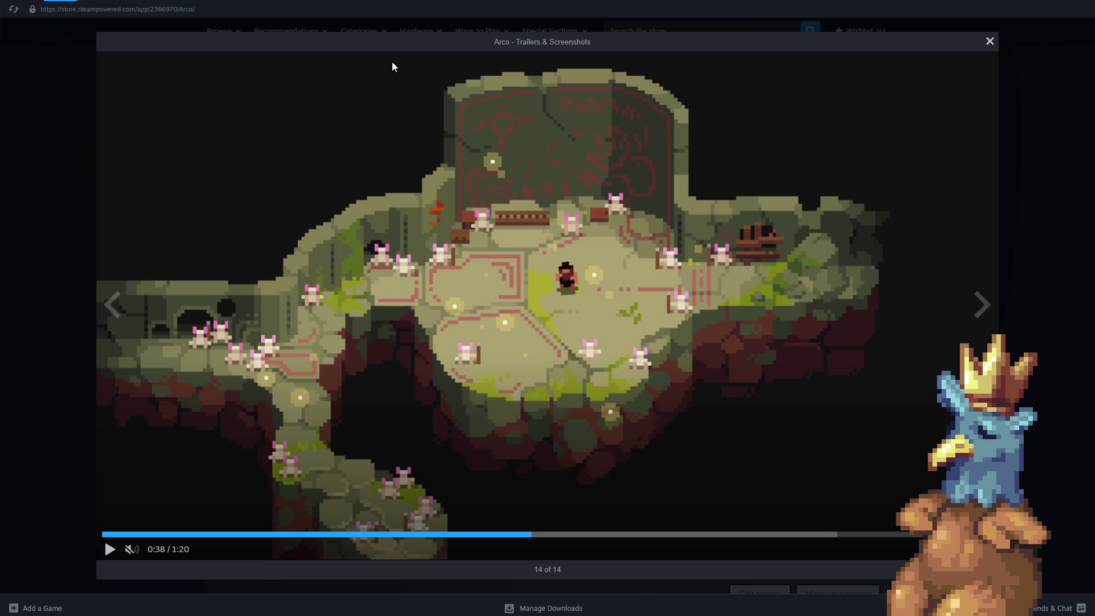
left_click(125, 310)
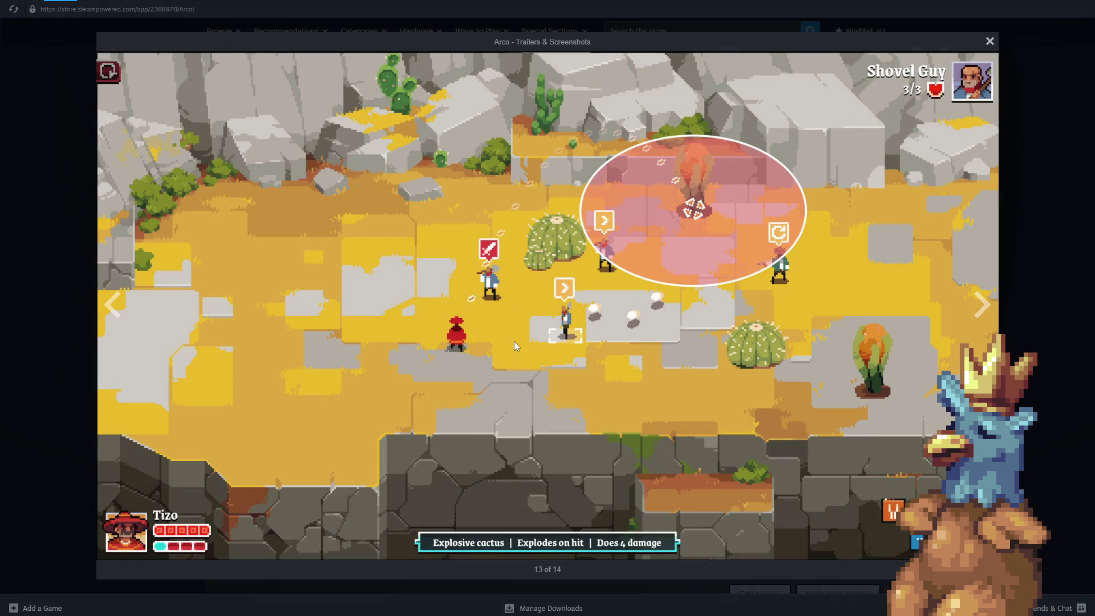
left_click(125, 308)
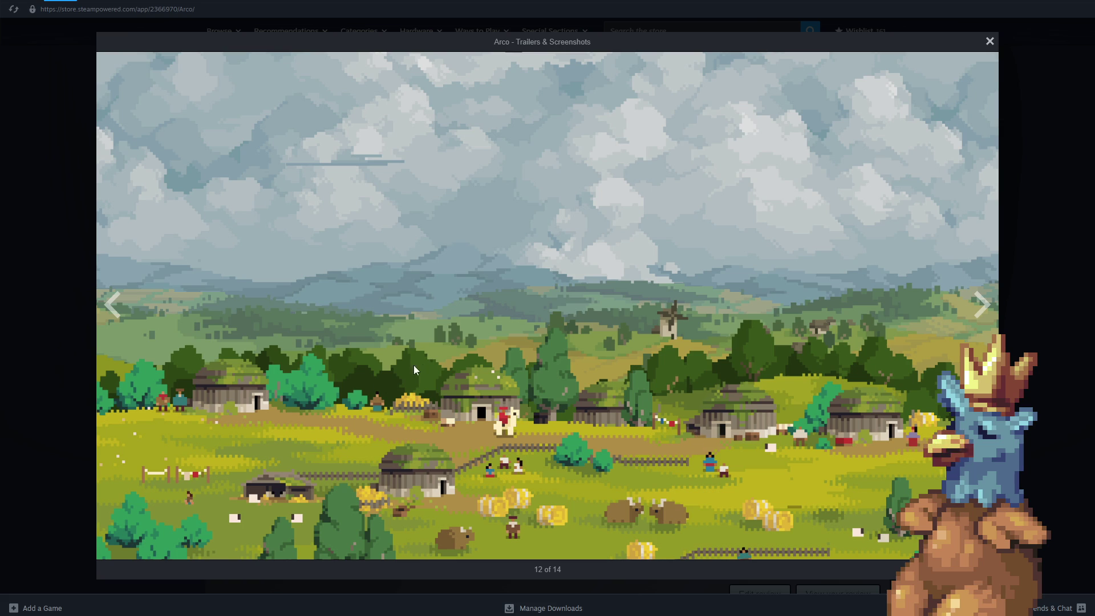
left_click(981, 305)
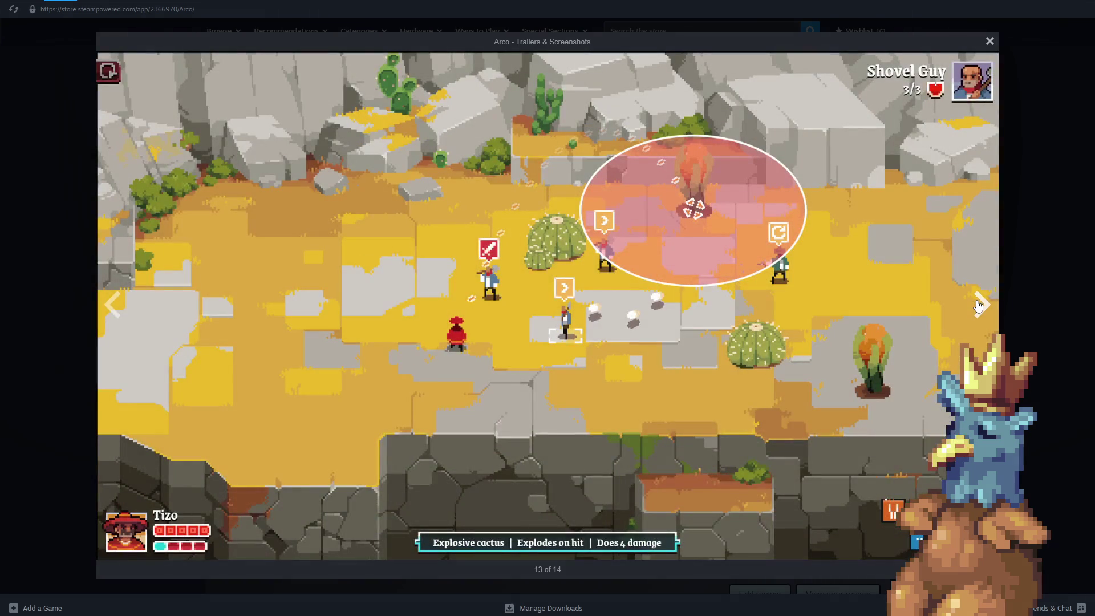
left_click(980, 306)
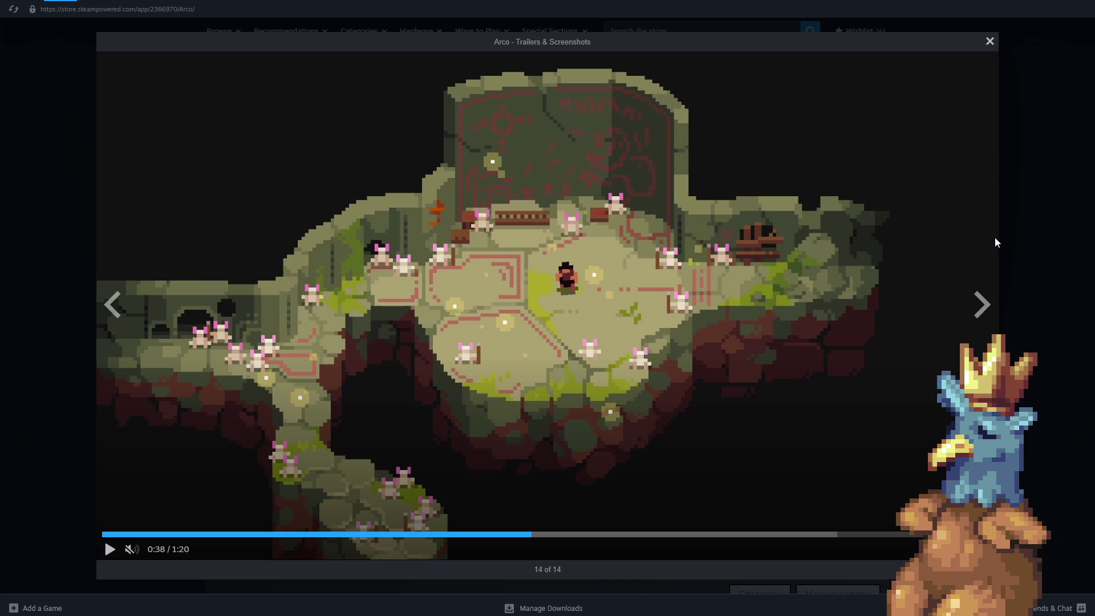
- Step through slides 1–3, go back to the second trailer, and close the media viewer
left_click(991, 301)
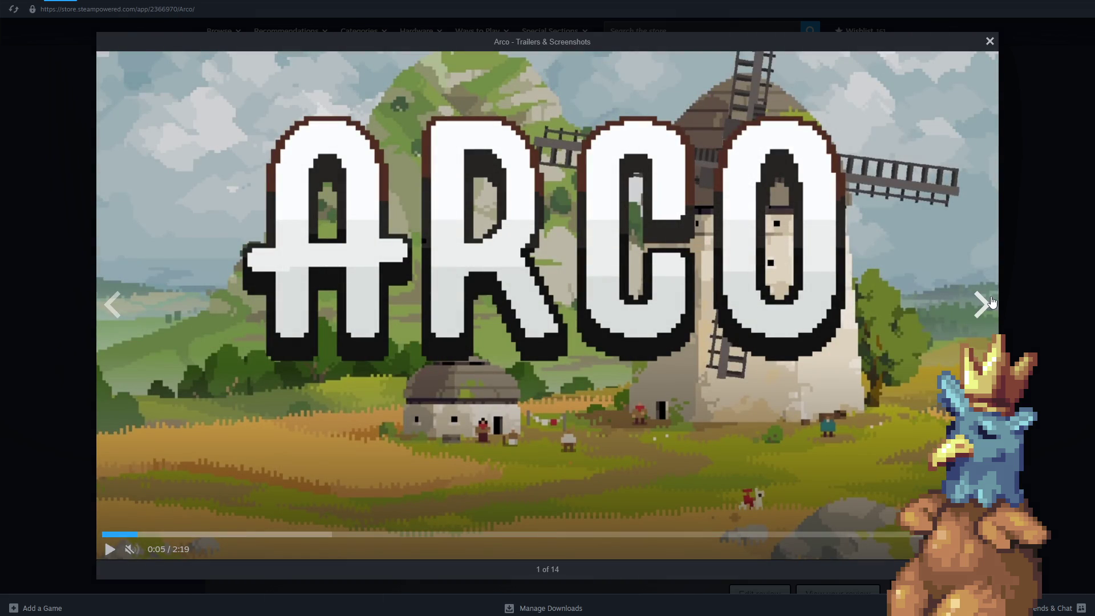
left_click(992, 302)
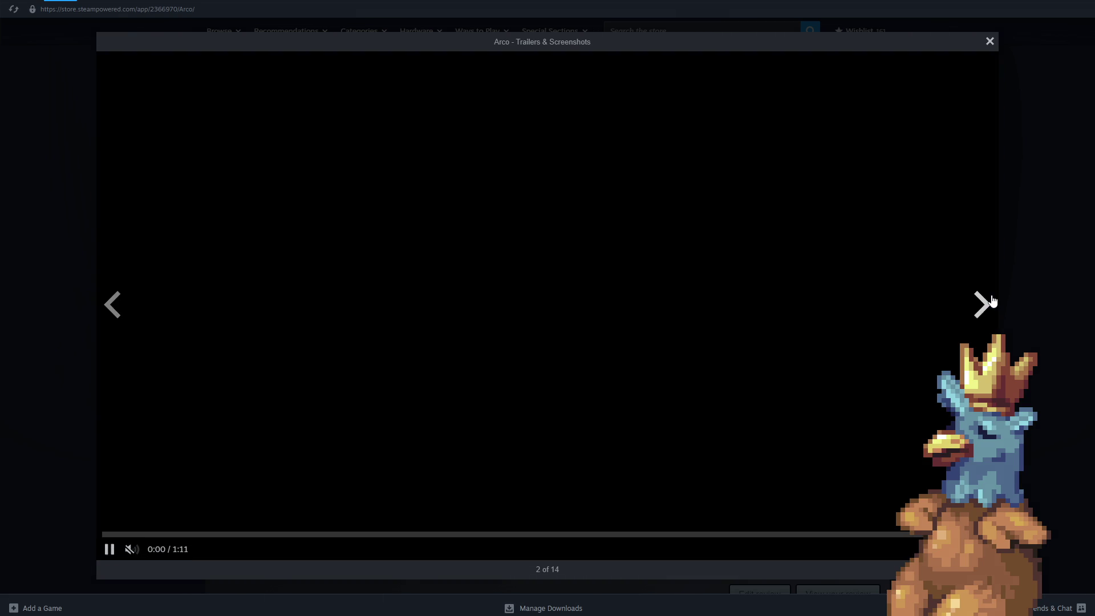
left_click(991, 301)
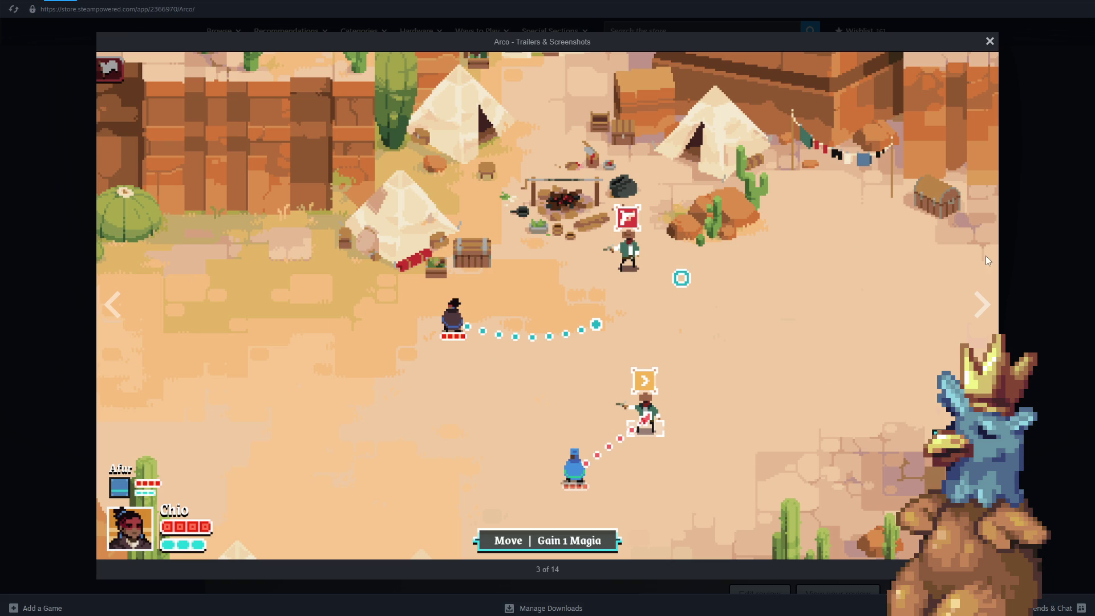
left_click(114, 303)
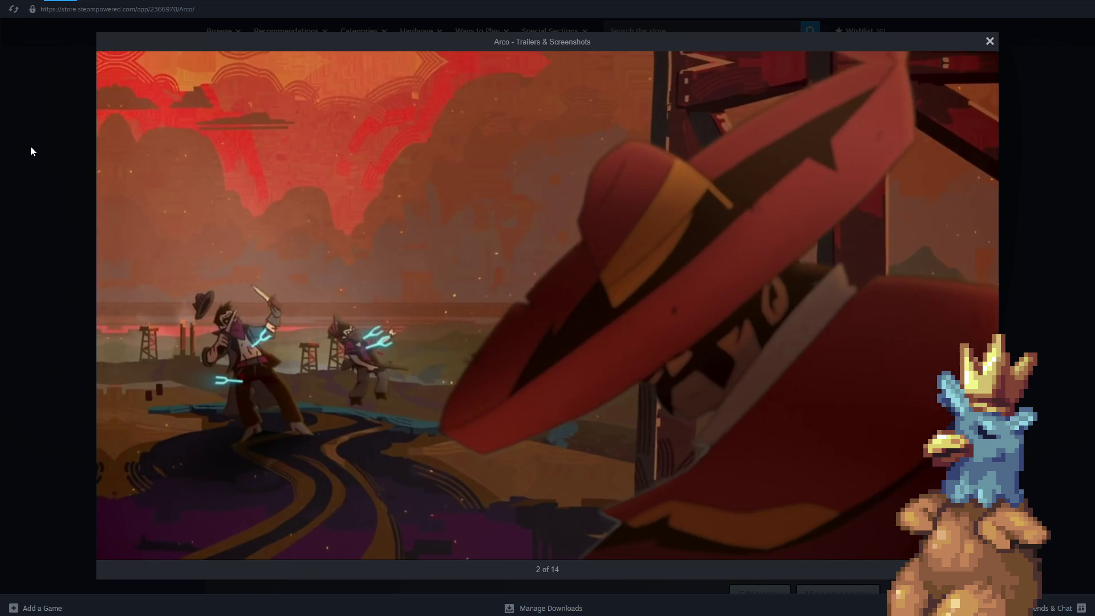
left_click(29, 146)
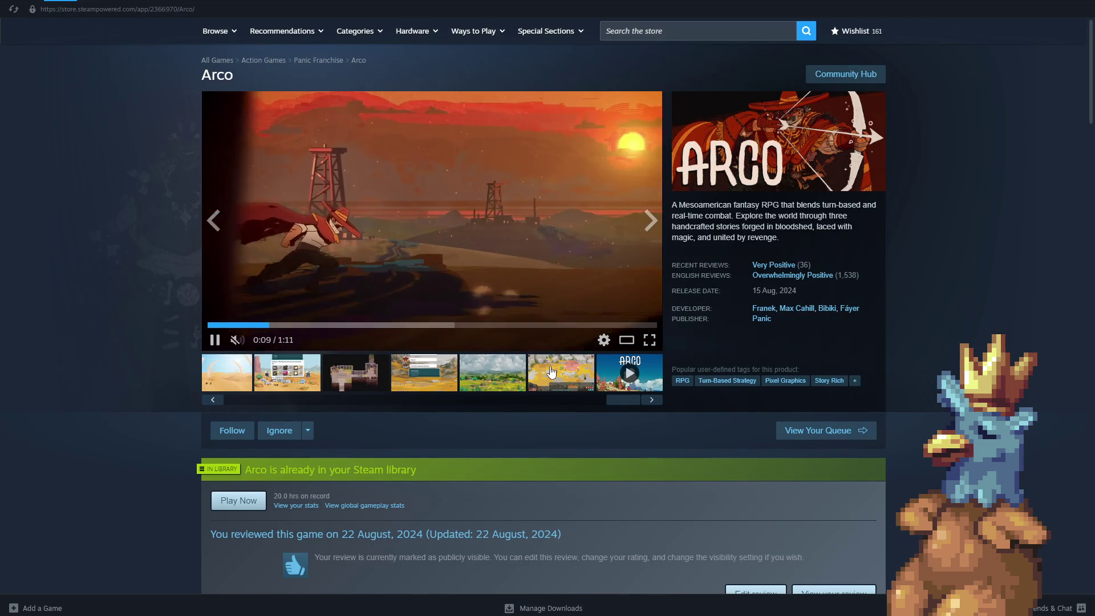
- Show the sixth screenshot on the store page, then switch to the Steam Library home
left_click(545, 377)
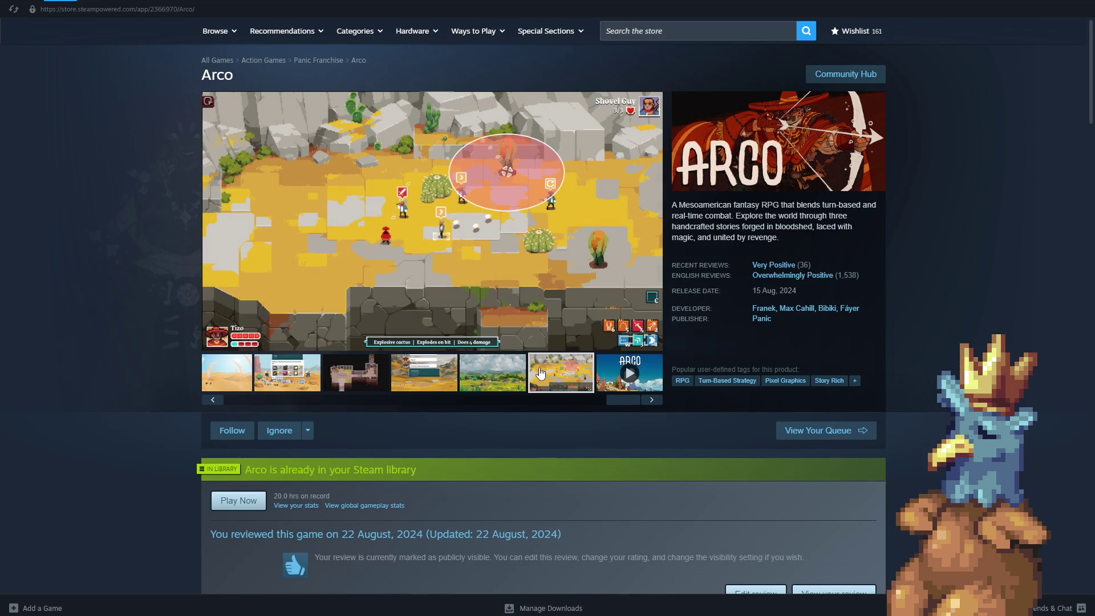
mouse_move(433, 222)
left_click(104, 12)
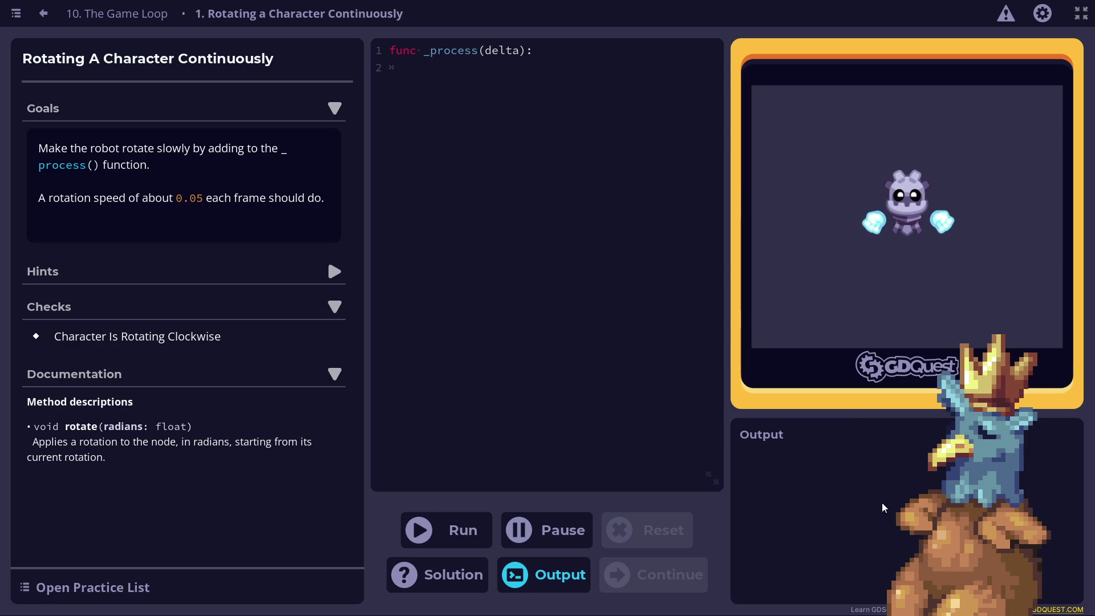
- Place the cursor inside the empty _process function of the Rotating a Character Continuously practice
left_click(416, 67)
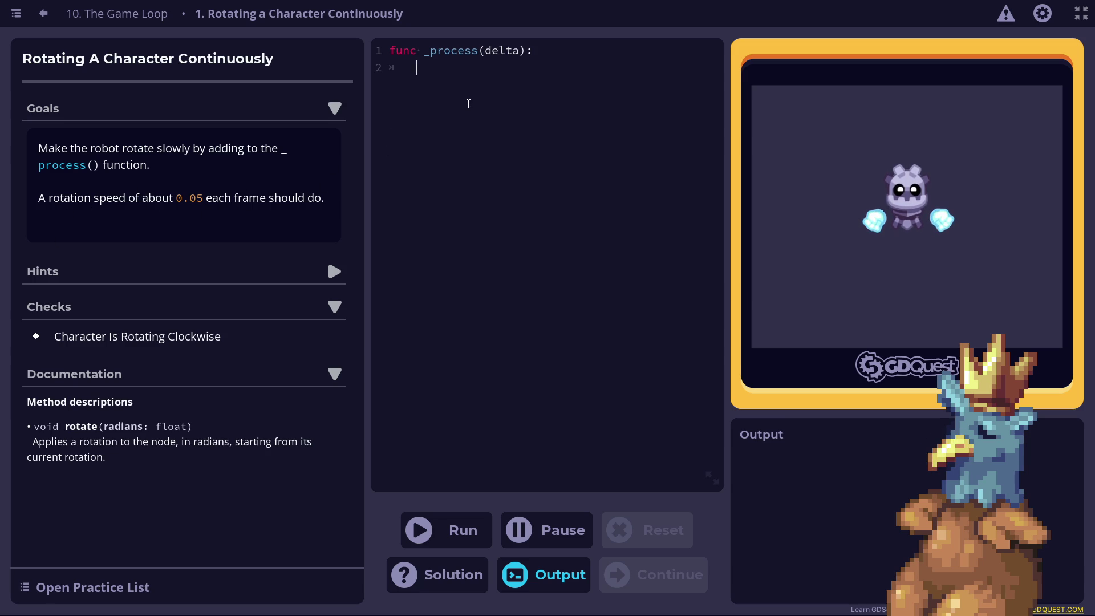
type("rotate")
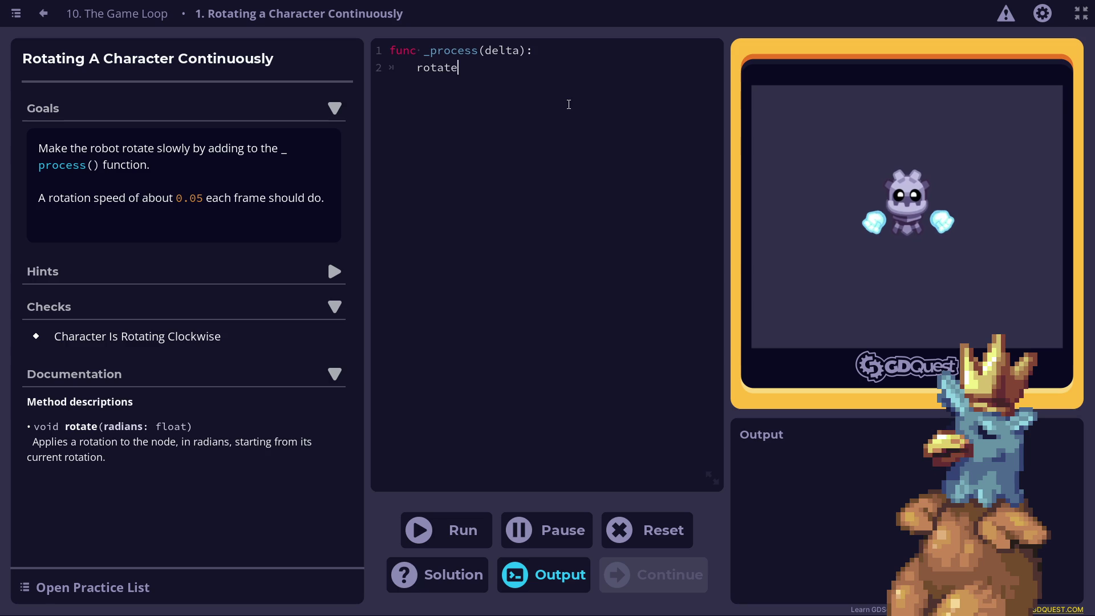
type("(0.05")
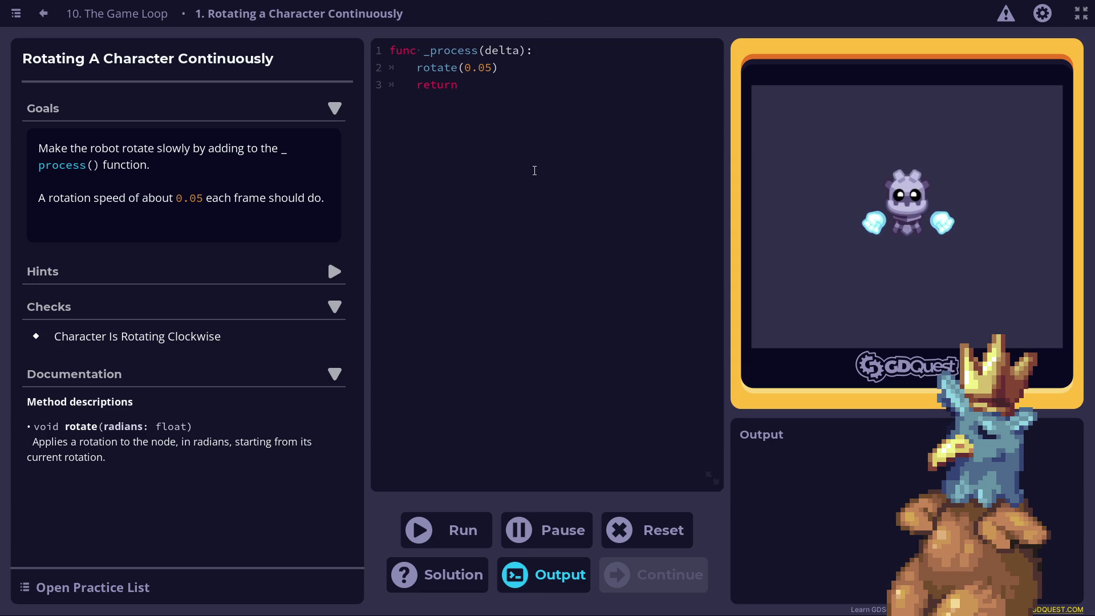
- Run the rotate(0.05) code so the clockwise-rotation check passes
left_click(477, 543)
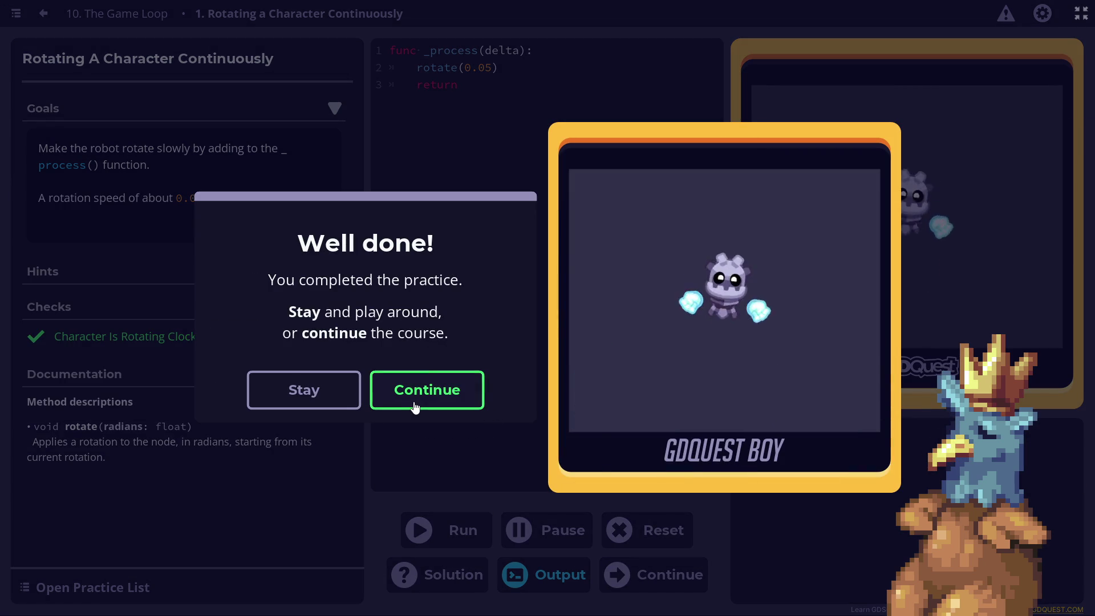
- Continue from the Well done dialog to the Creating Circular Movement practice
left_click(436, 401)
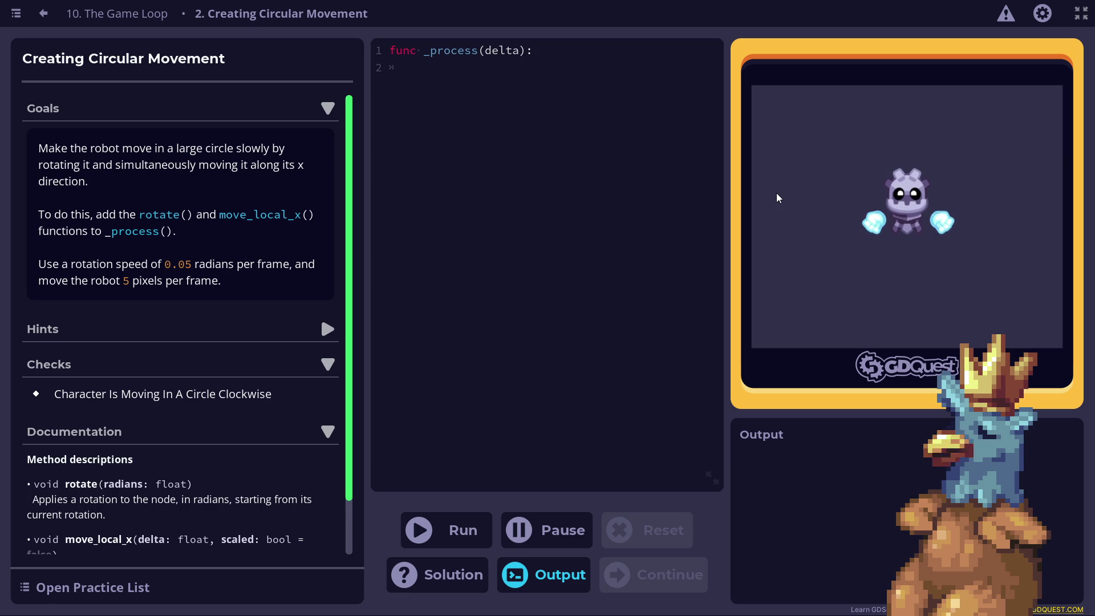
type("move_")
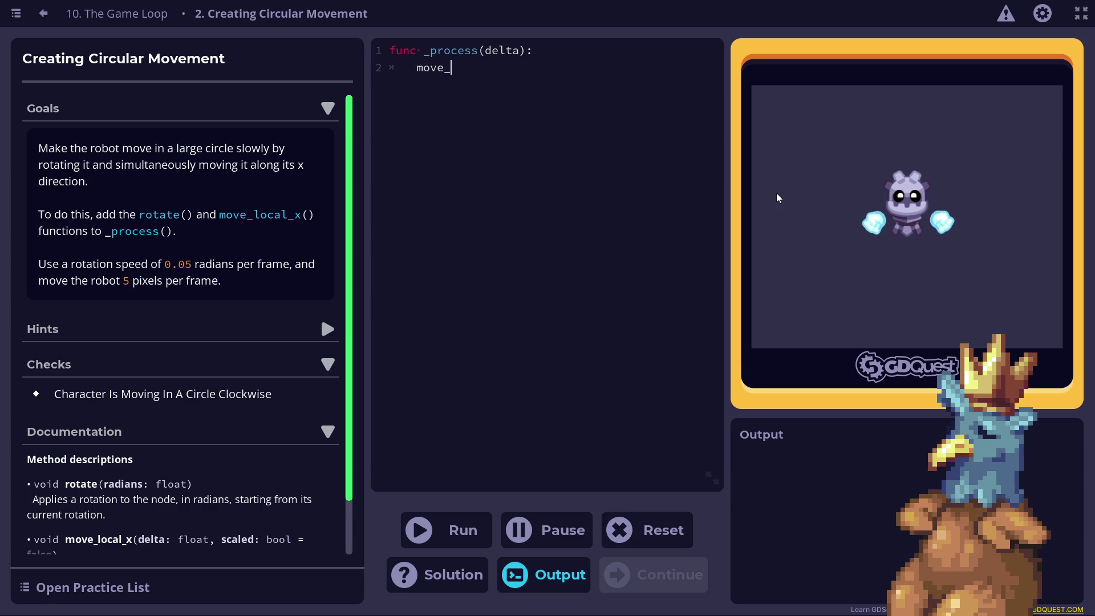
type("local_x(")
type("5)")
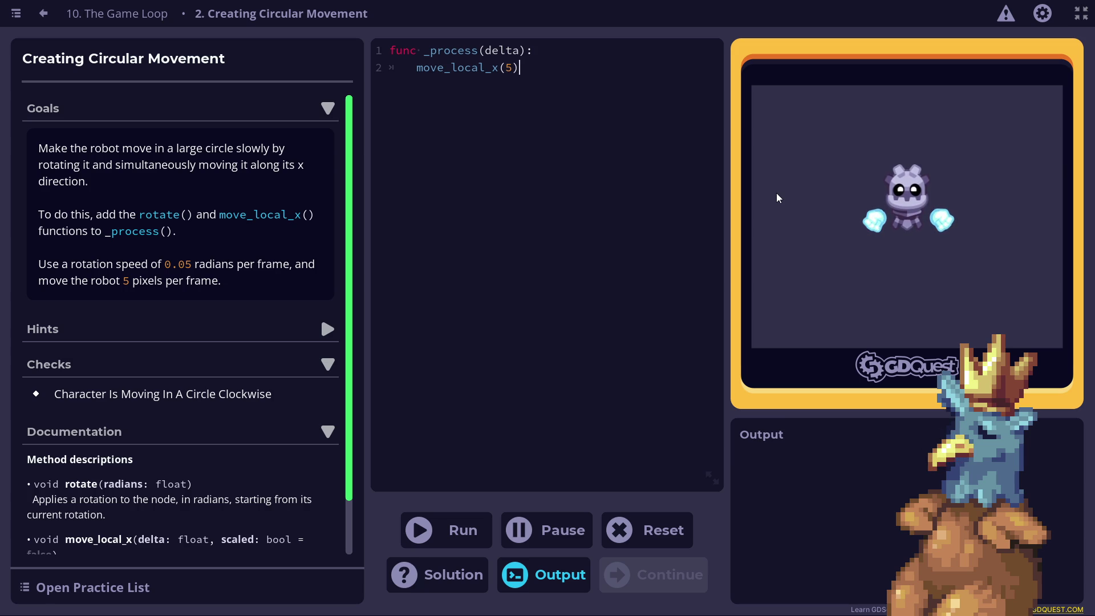
- Enter move_local_x(5) and rotate(0.05) on separate lines and run the code to pass the circle check
key("Return")
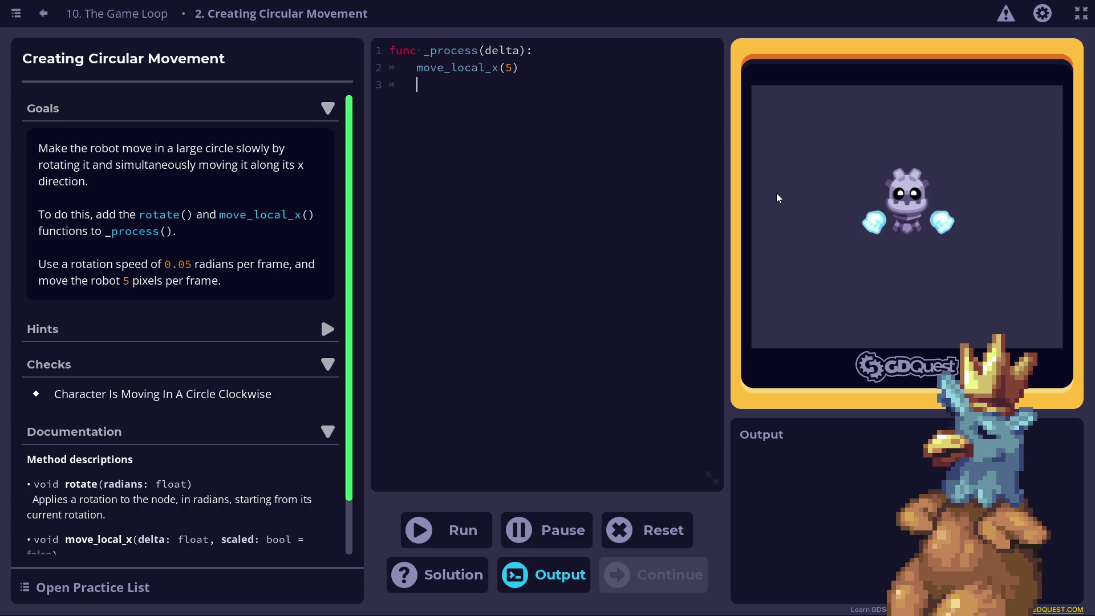
type("rotate(0.05")
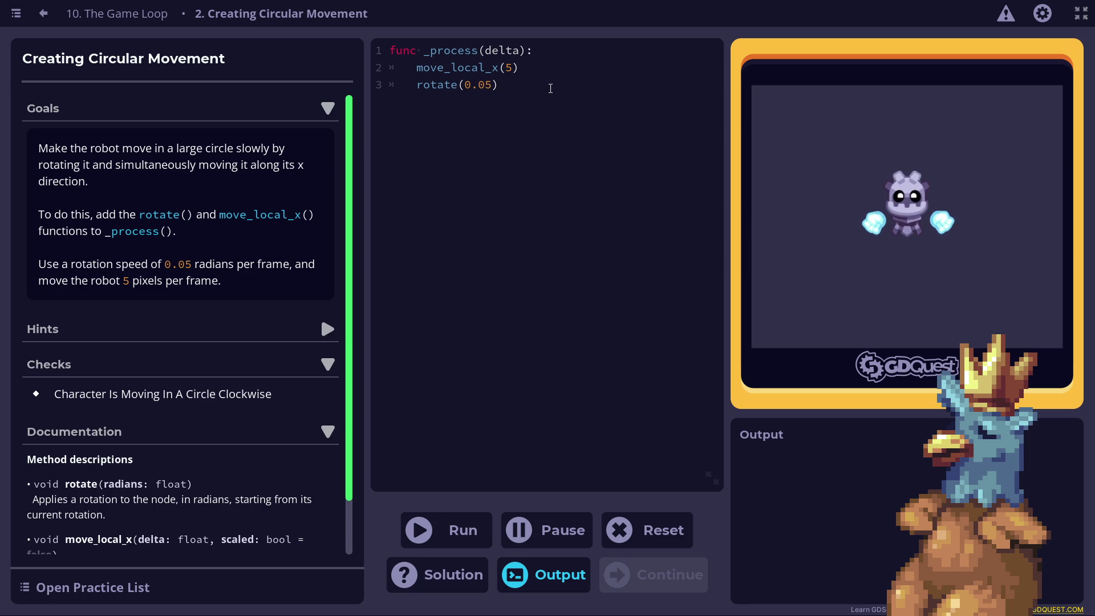
key("Return")
type("return")
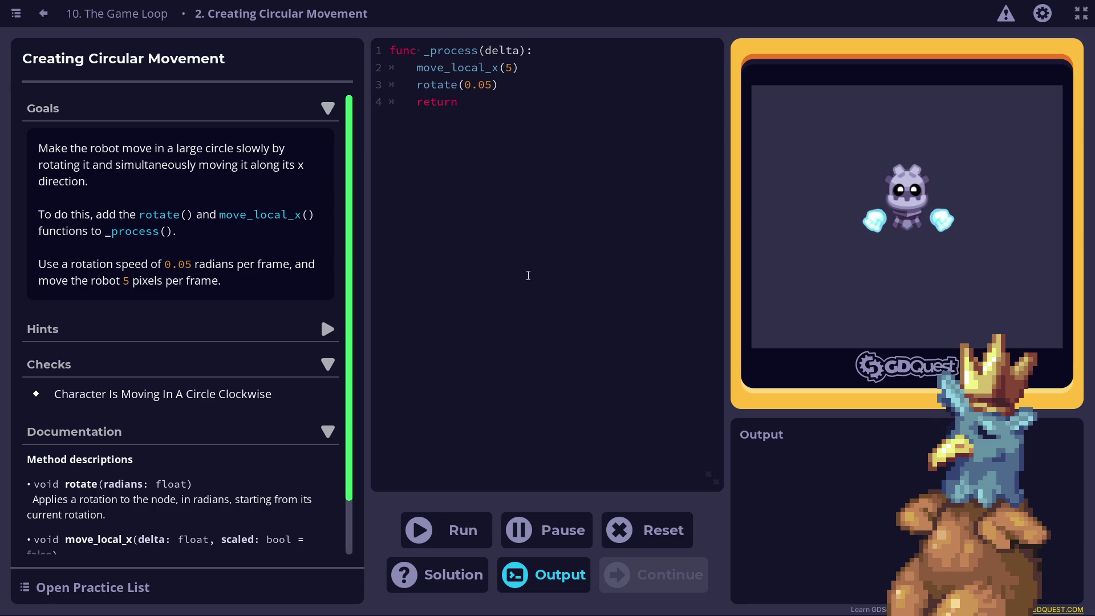
key("ctrl+Return")
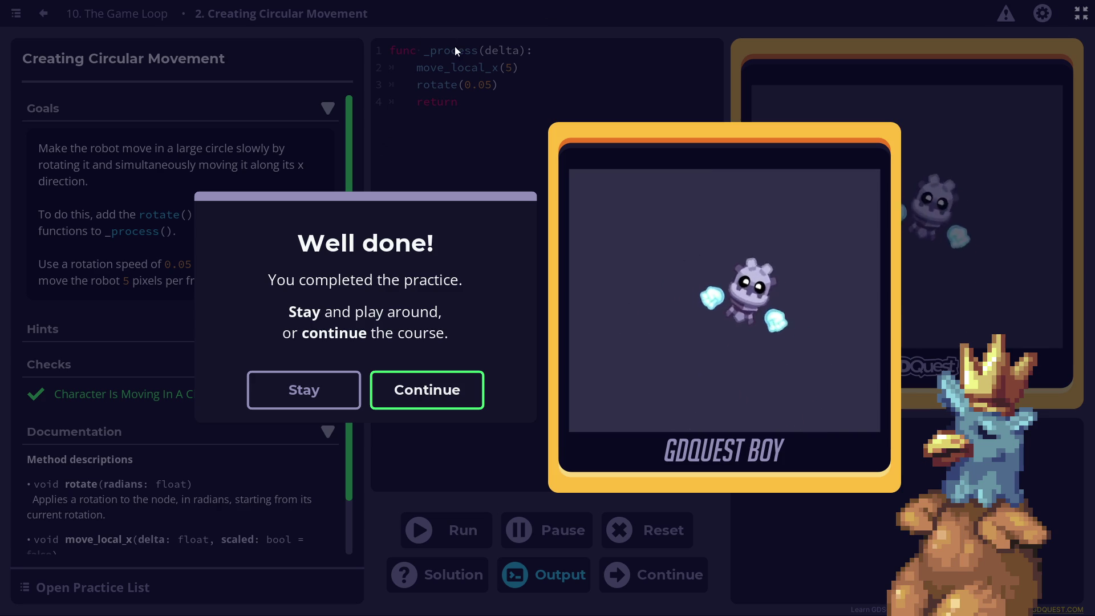
- Choose Stay in the Well done dialog so the robot keeps circling on the finished practice
left_click(295, 391)
scroll(147, 285, "down", 1)
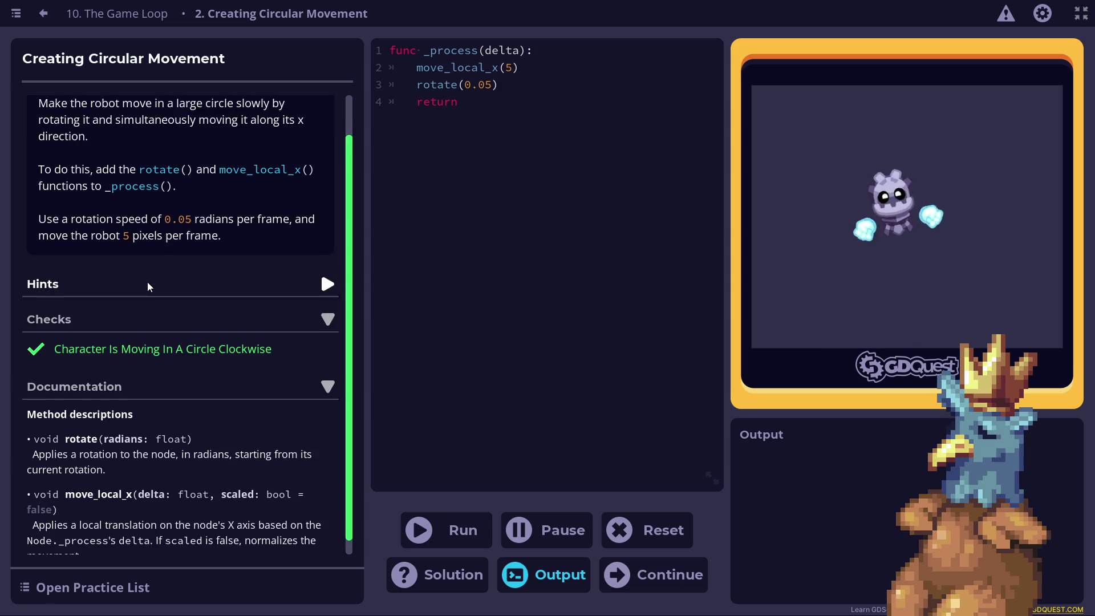
scroll(147, 287, "down", 1)
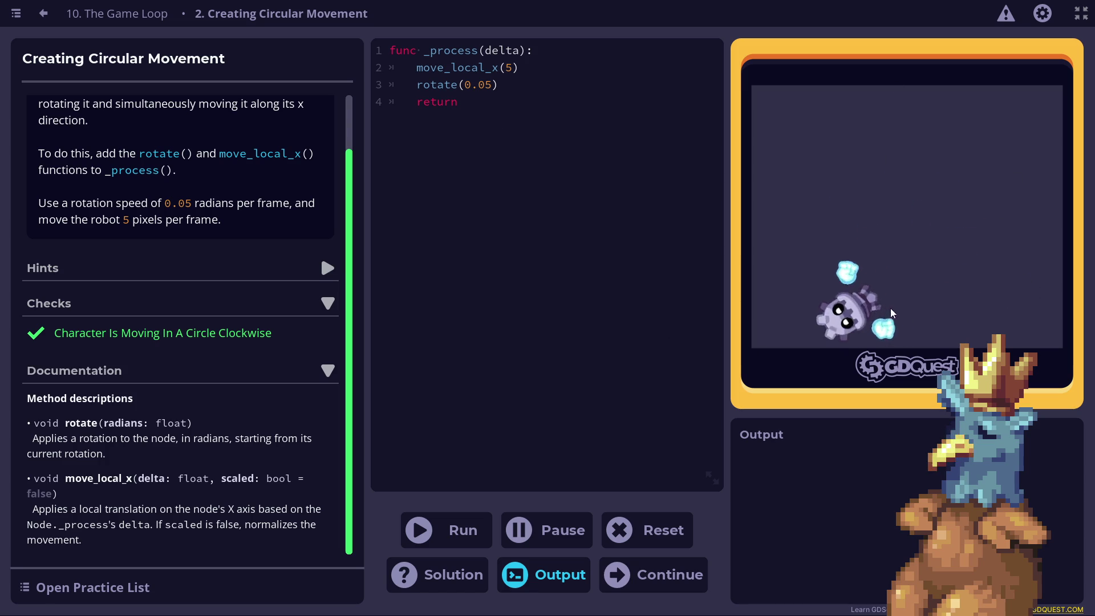
- Stop the robot, finish the practice and continue past Lesson complete to lesson 11, Time Delta
left_click(555, 532)
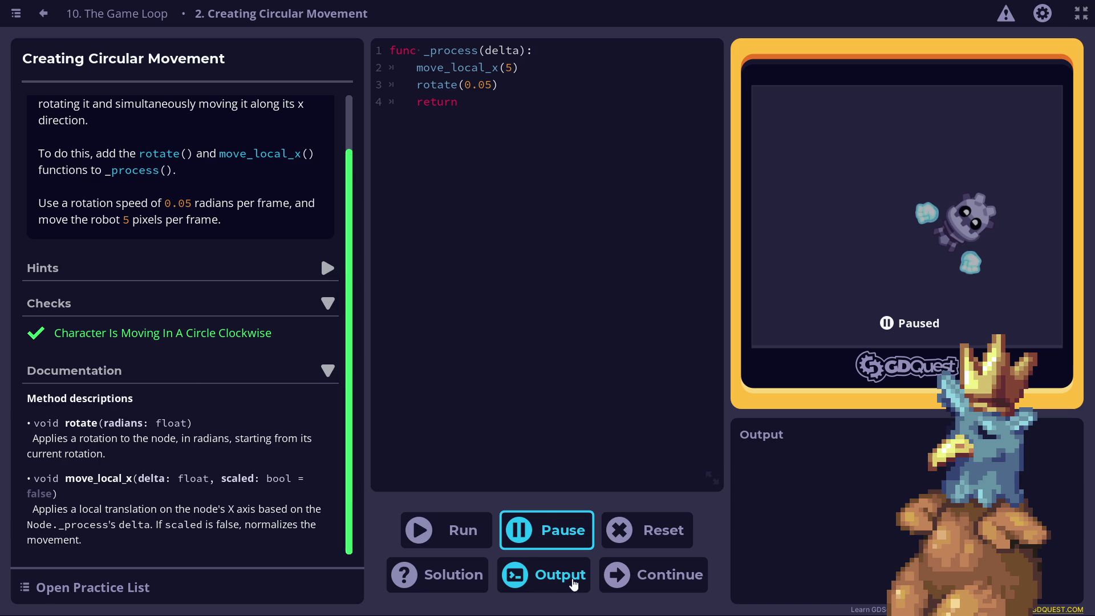
left_click(606, 579)
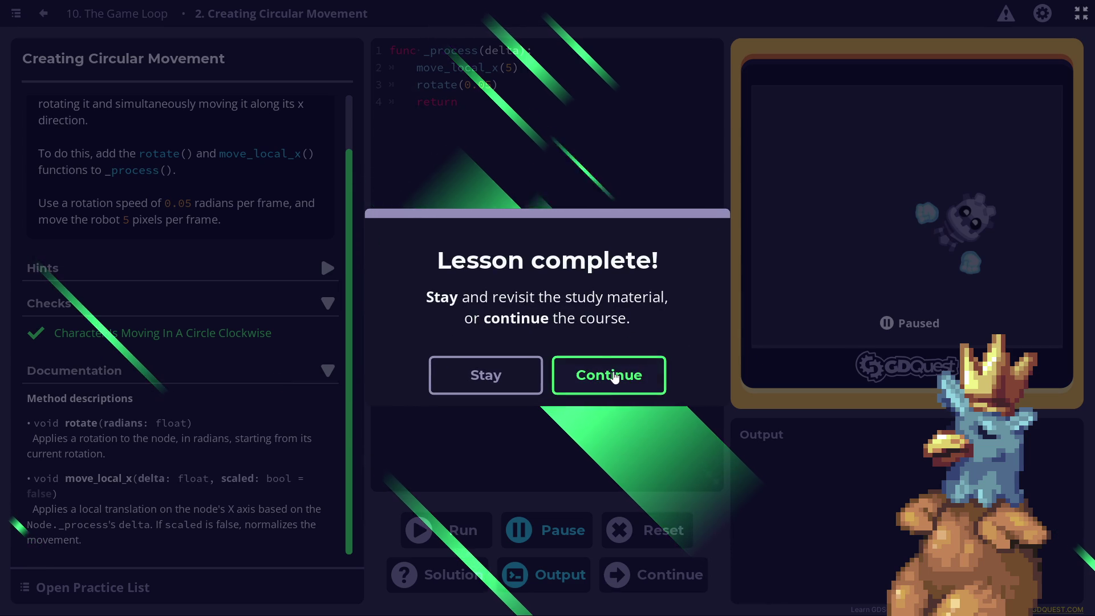
left_click(611, 374)
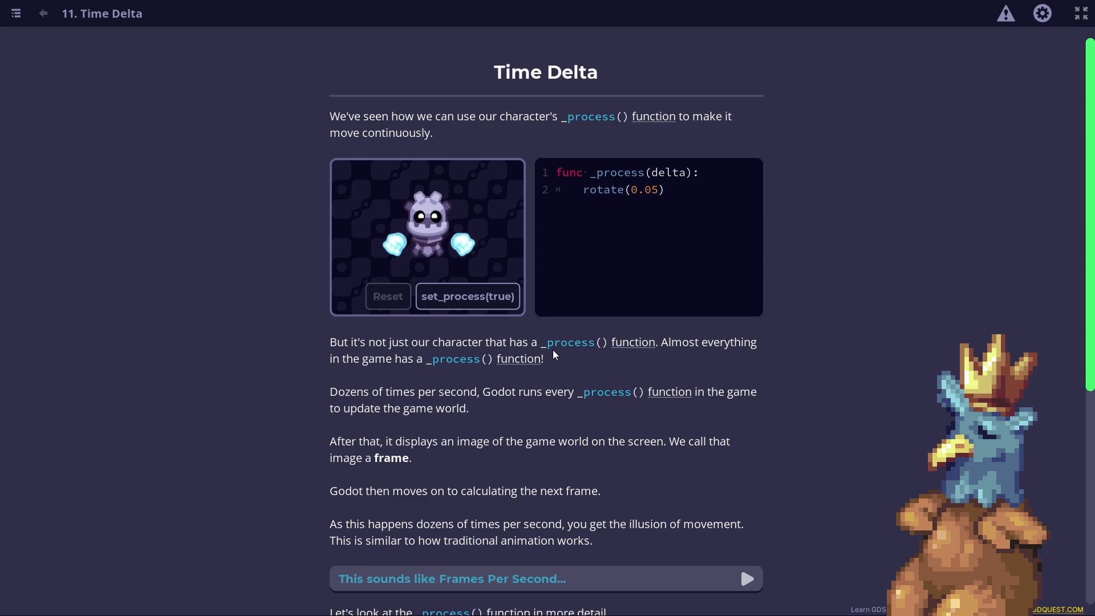
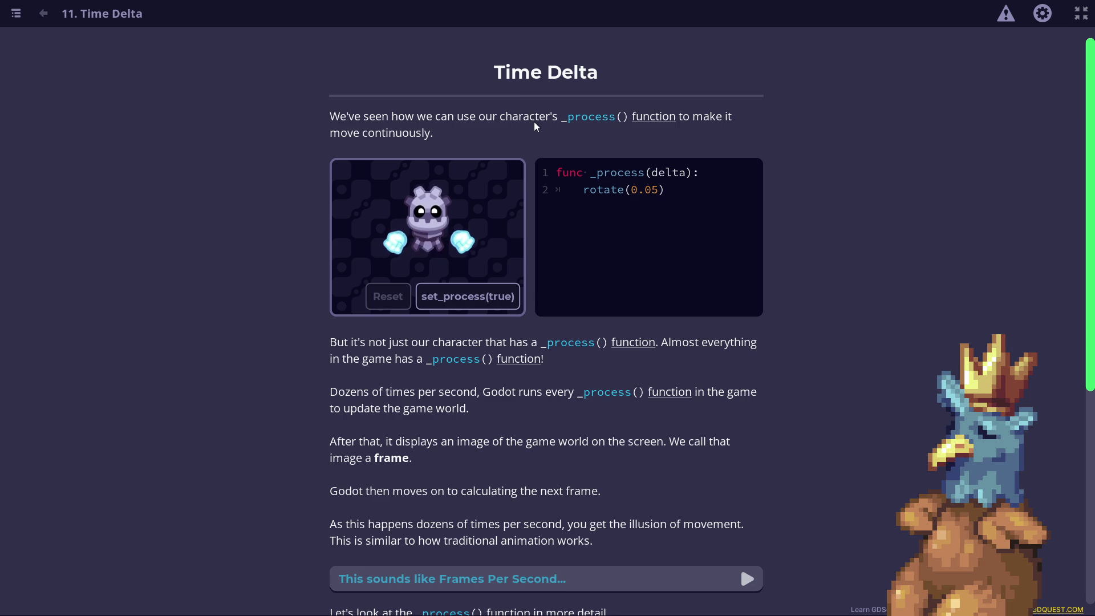
scroll(534, 122, "down", 1)
scroll(538, 160, "up", 1)
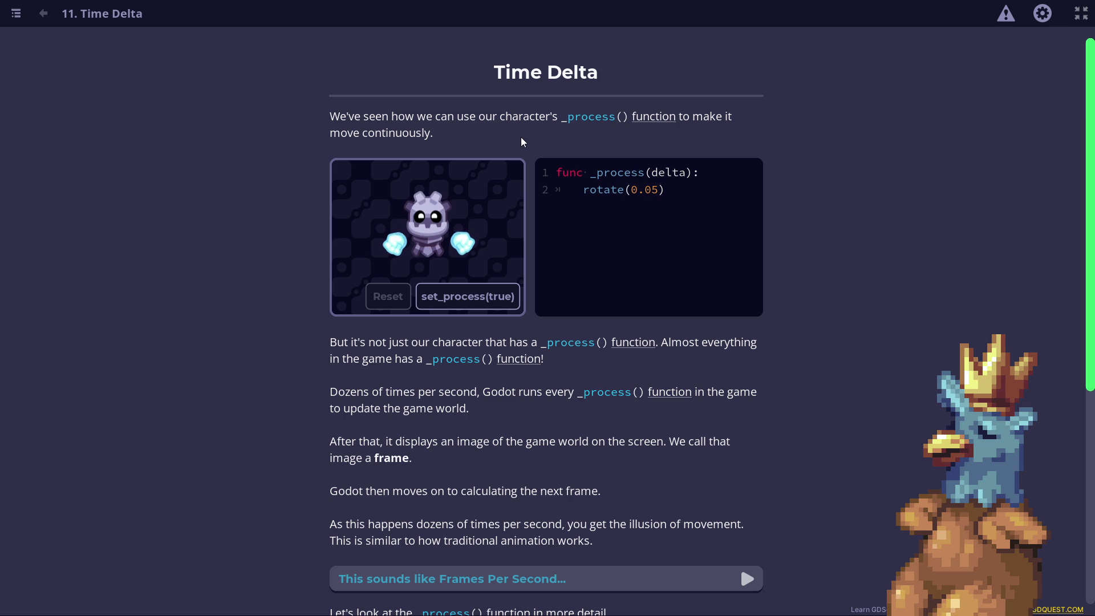
- Start the robot's process loop with set_process(true) so it rotates continuously
left_click(468, 294)
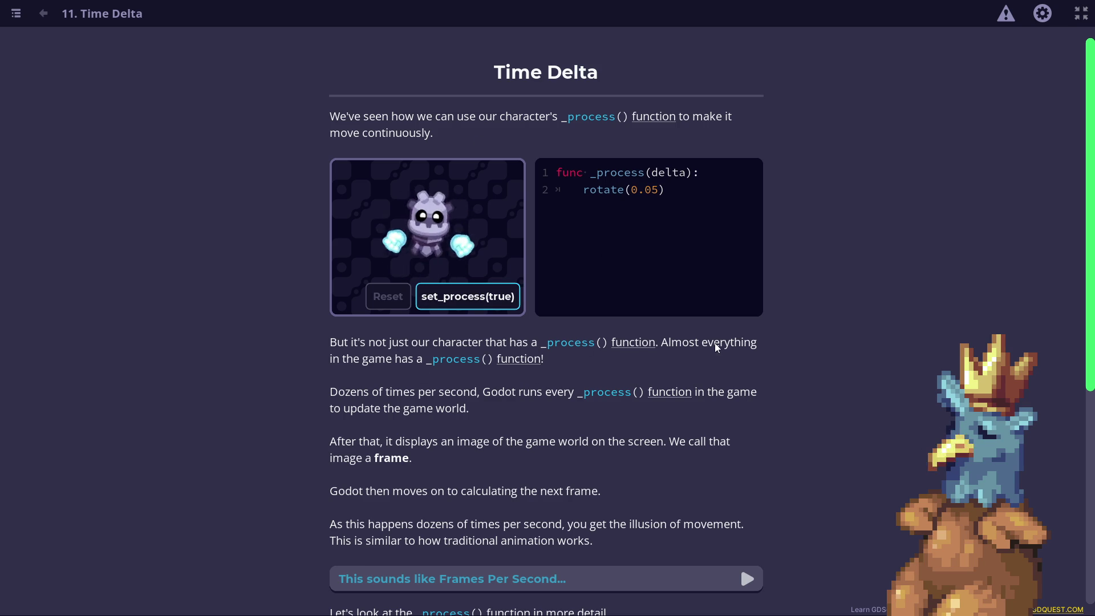
scroll(530, 312, "down", 2)
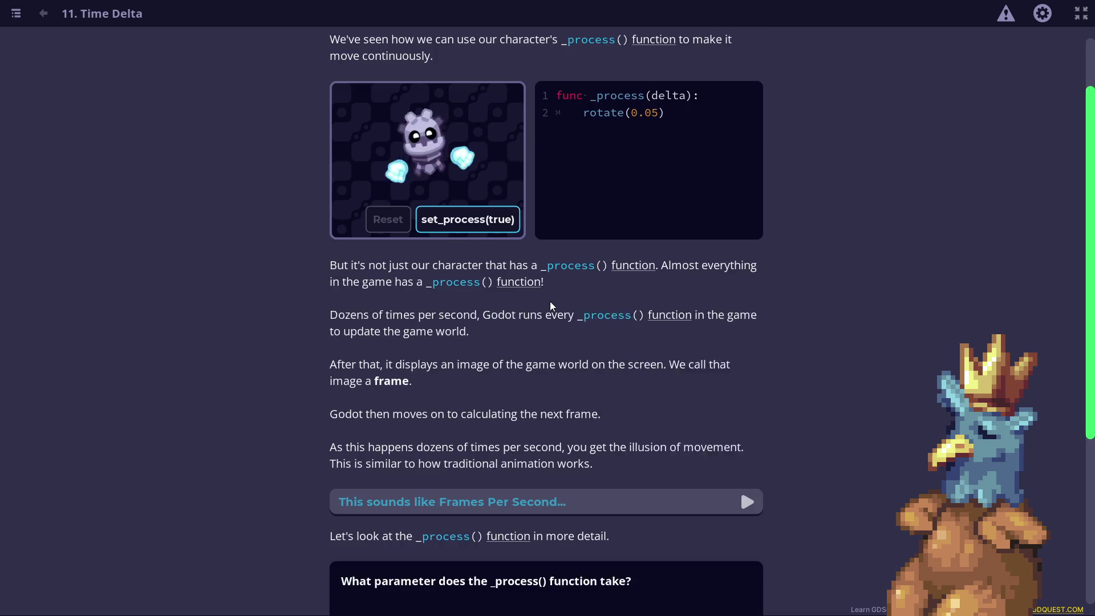
scroll(406, 294, "down", 1)
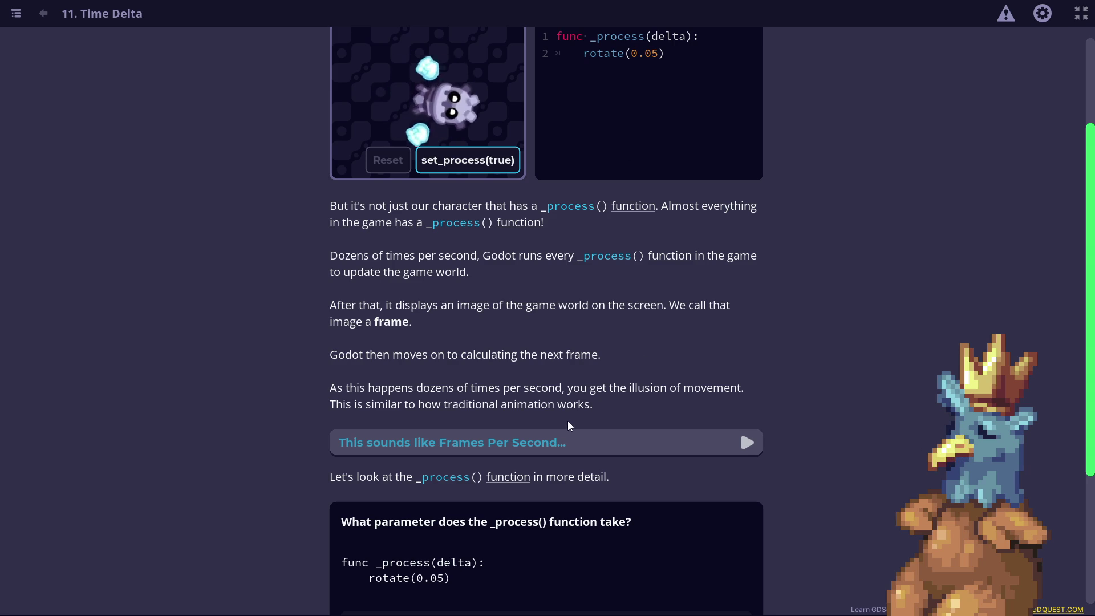
- Expand the 'This sounds like Frames Per Second' aside to read its frame-rate explanation
left_click(570, 451)
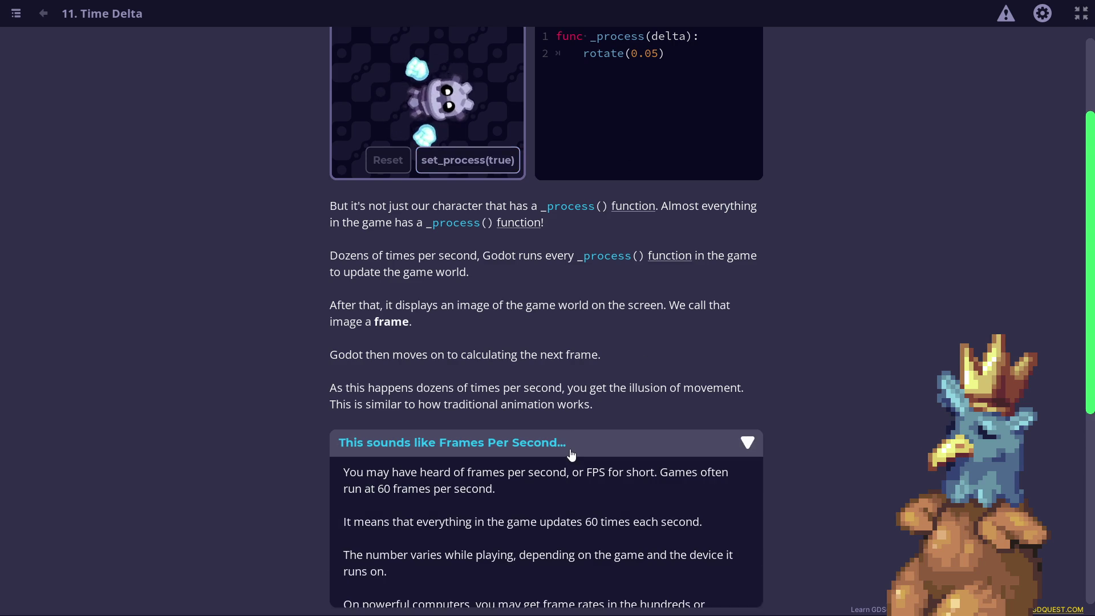
scroll(569, 373, "down", 3)
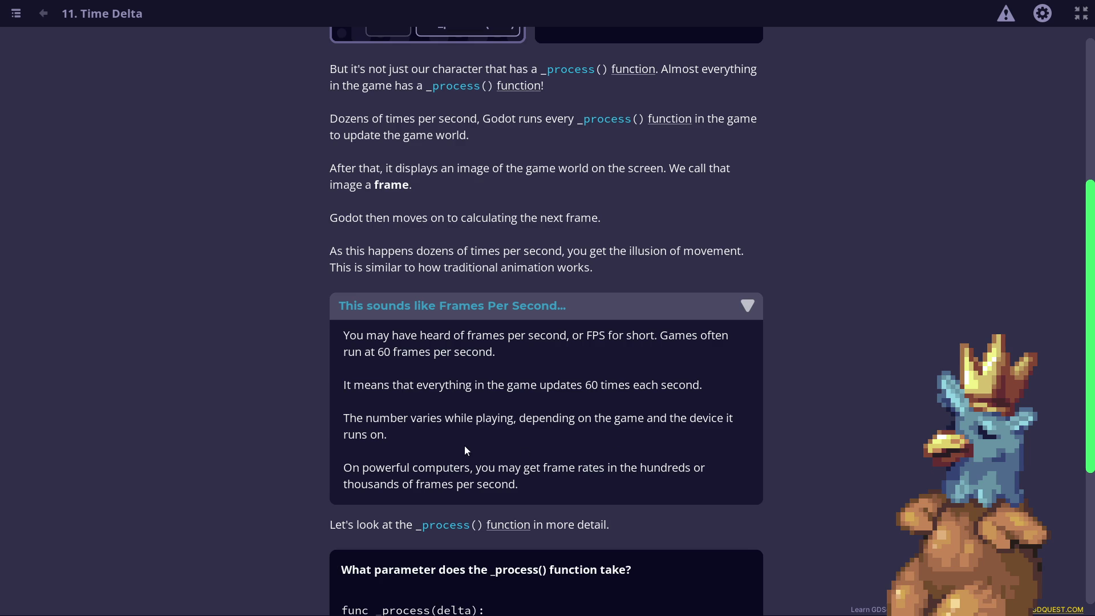
scroll(487, 344, "down", 1)
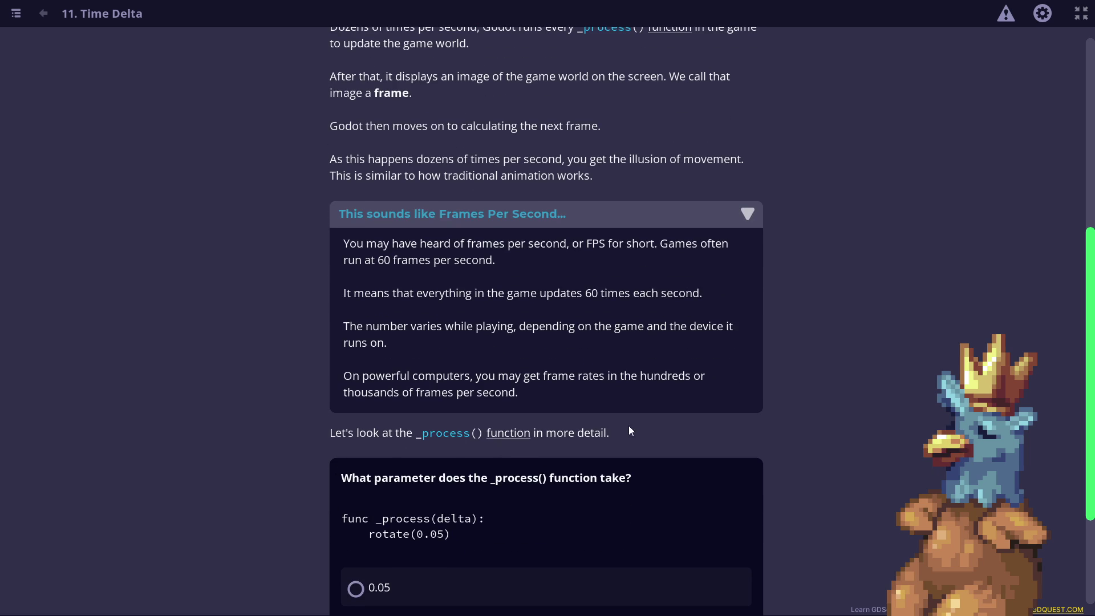
scroll(570, 329, "down", 1)
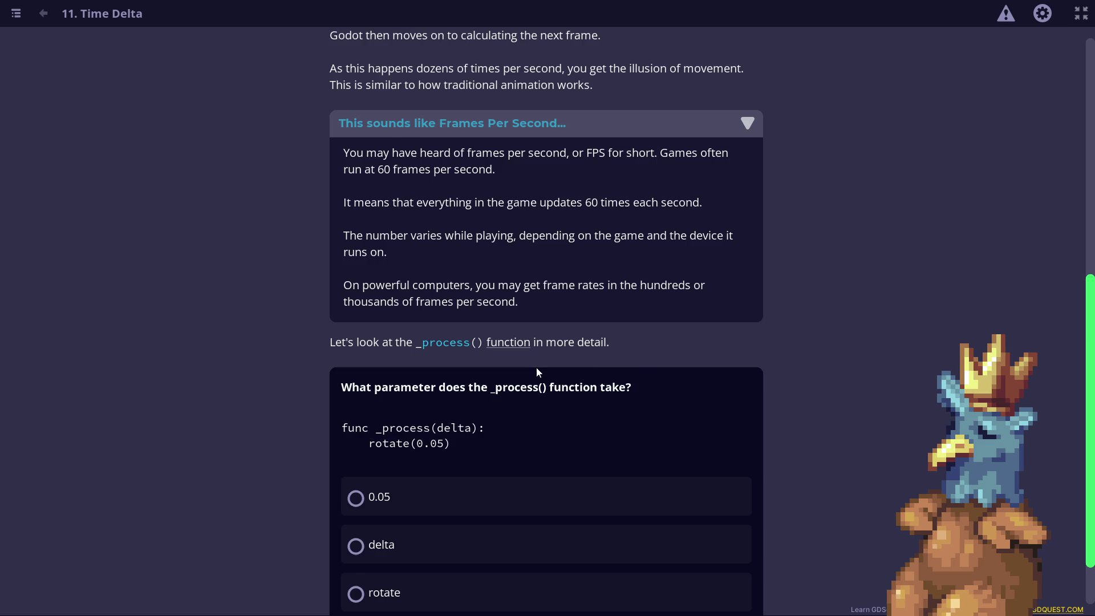
scroll(538, 372, "down", 1)
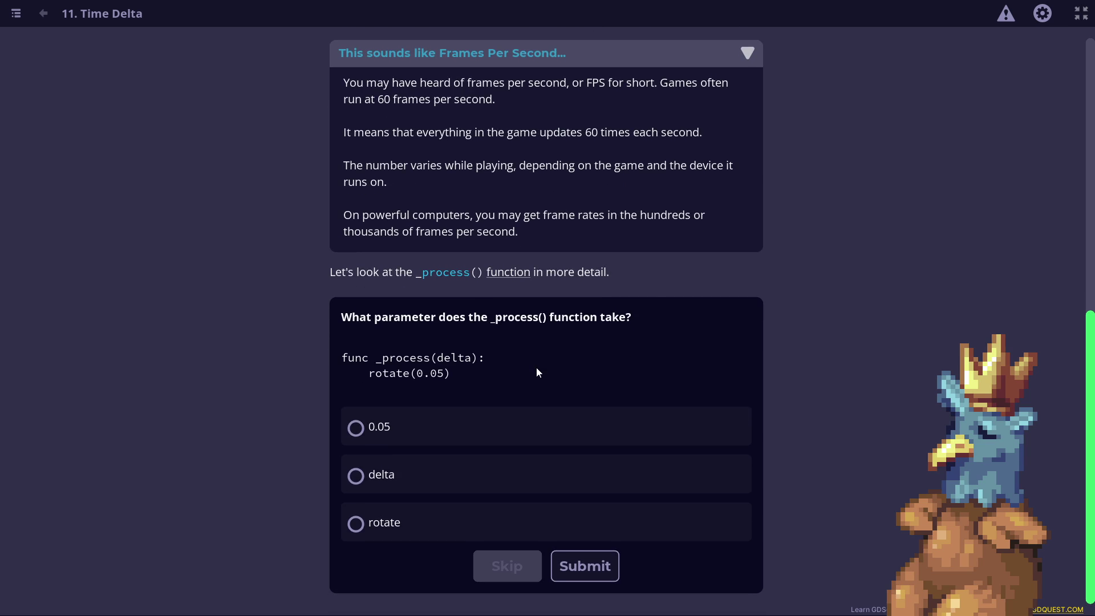
- Answer the _process() parameter quiz with 'delta' and submit it for a correct result
left_click(416, 491)
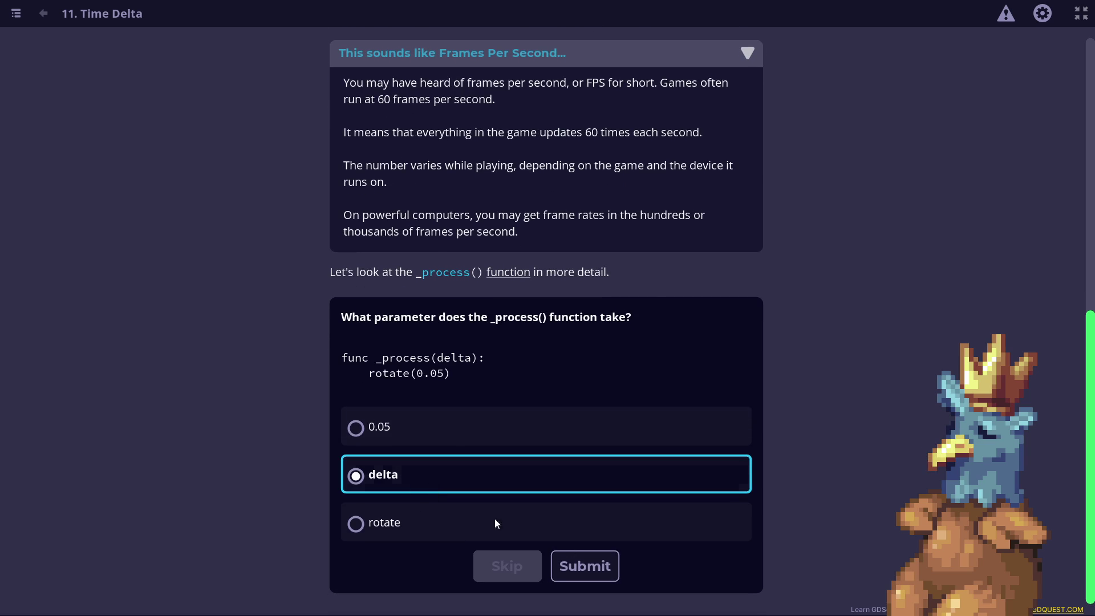
left_click(578, 567)
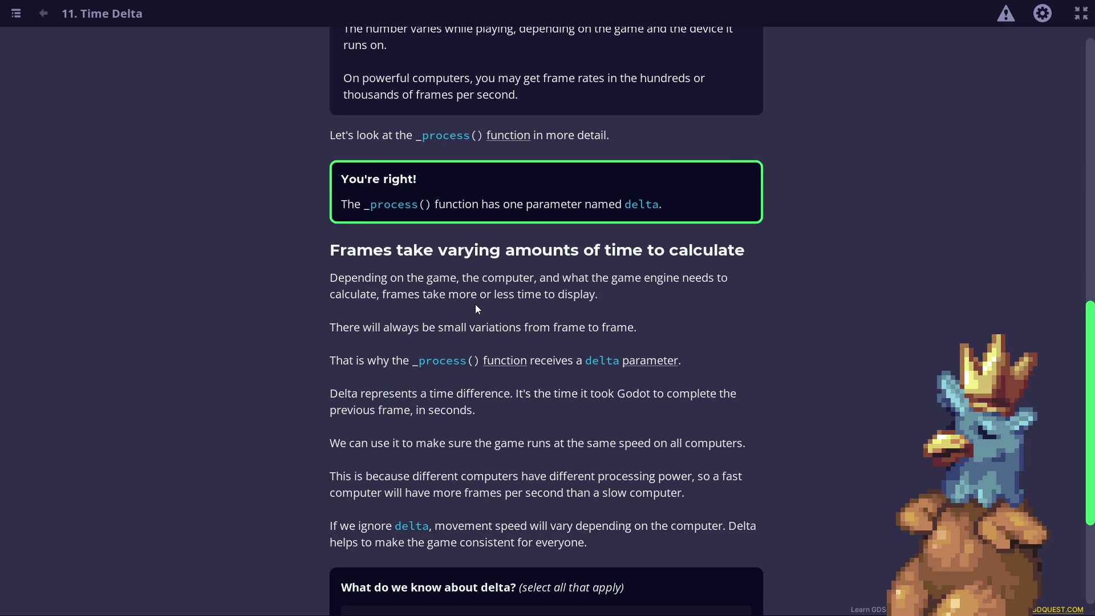
scroll(476, 309, "down", 1)
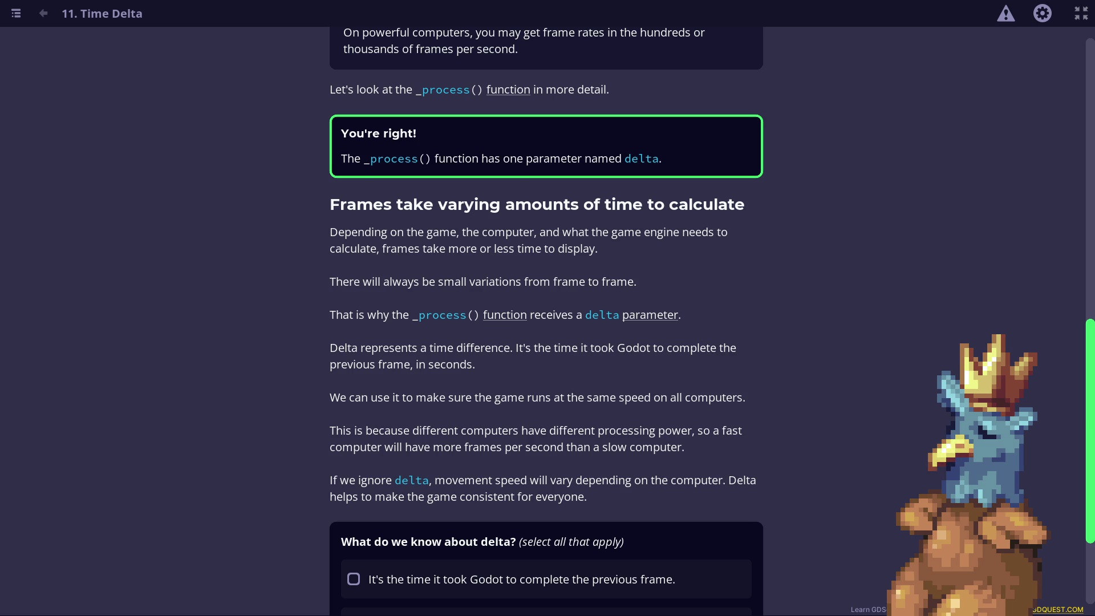
key("alt+Tab")
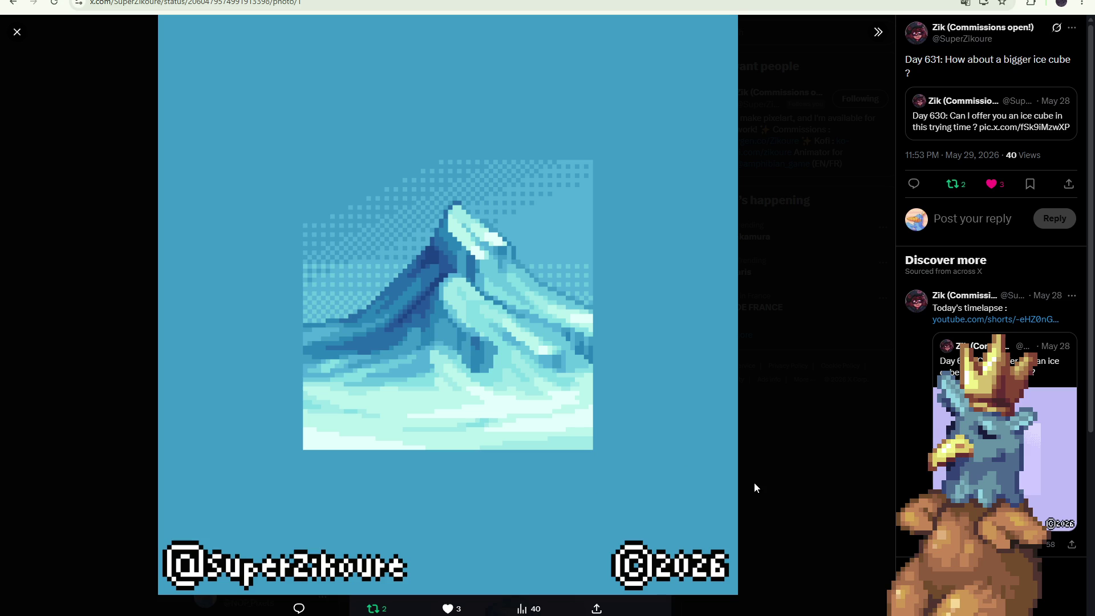
left_click(800, 319)
key("alt+Tab")
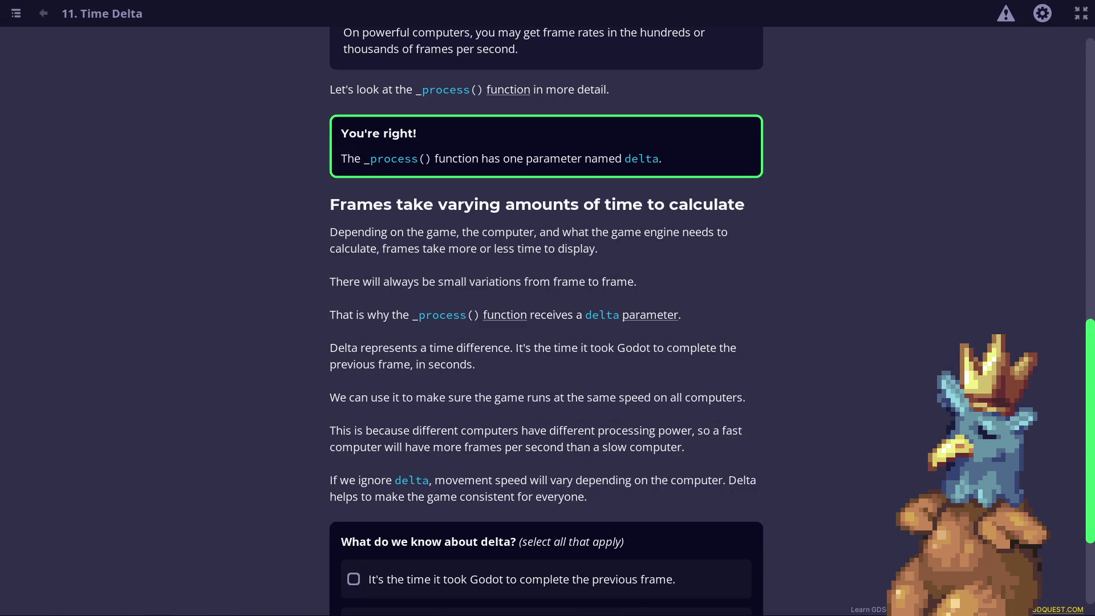
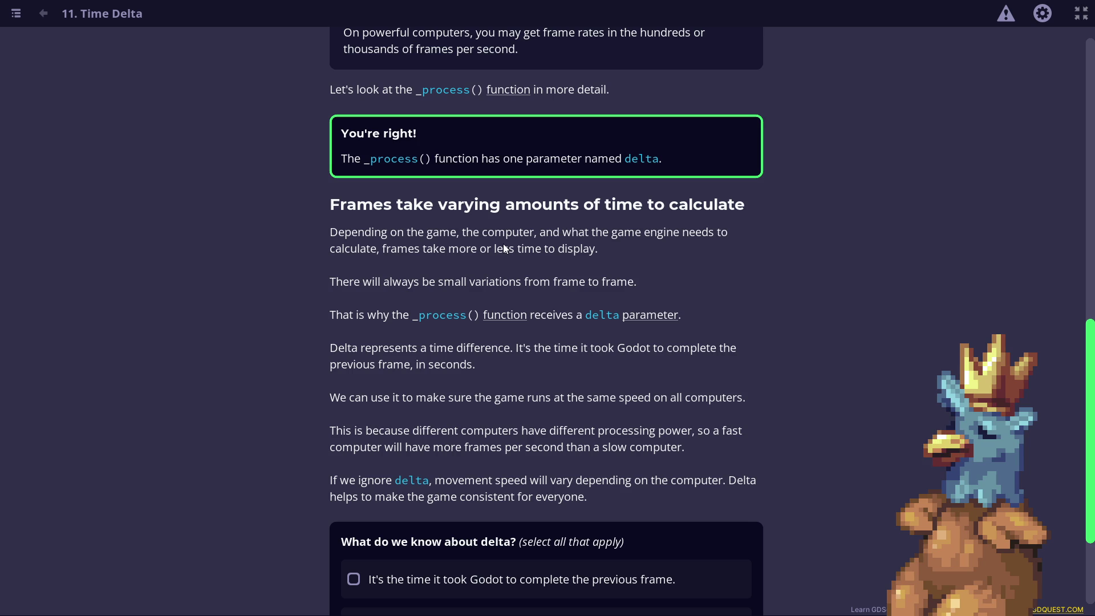
scroll(513, 235, "down", 1)
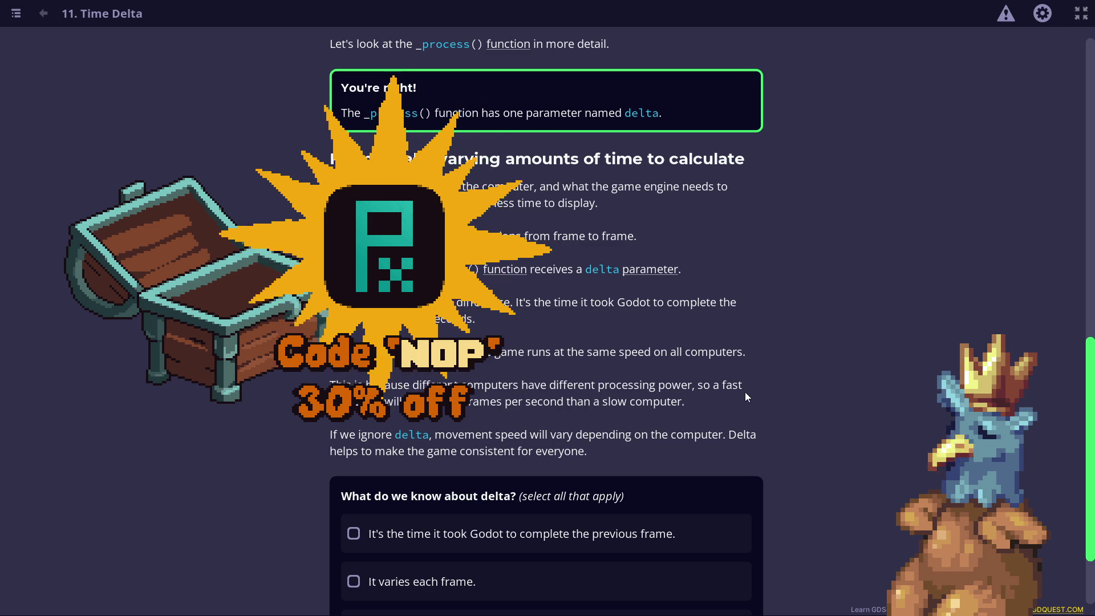
scroll(595, 309, "down", 1)
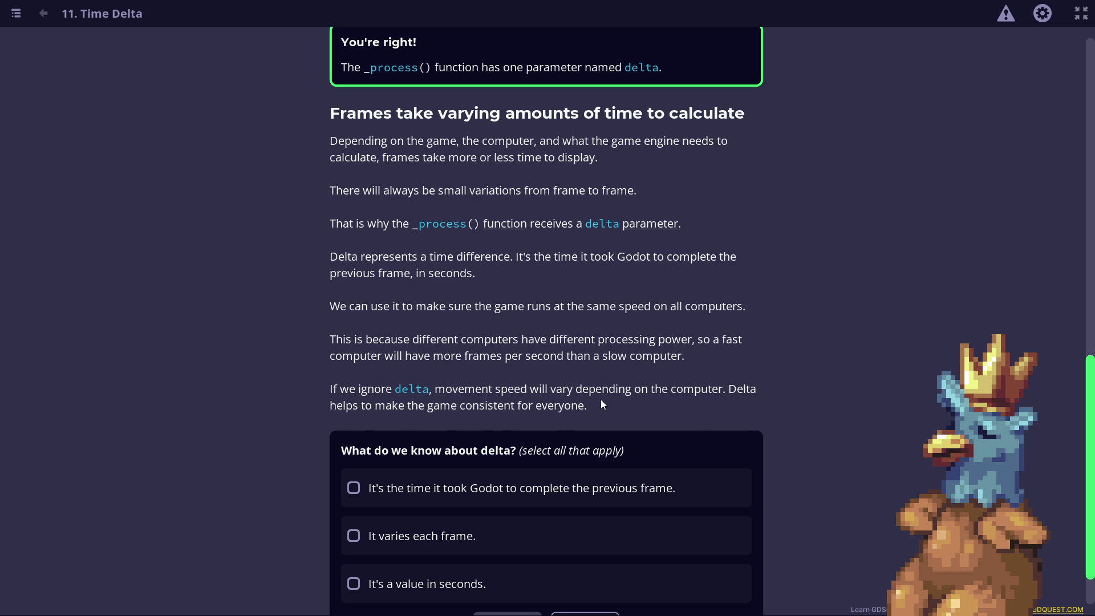
scroll(641, 313, "down", 1)
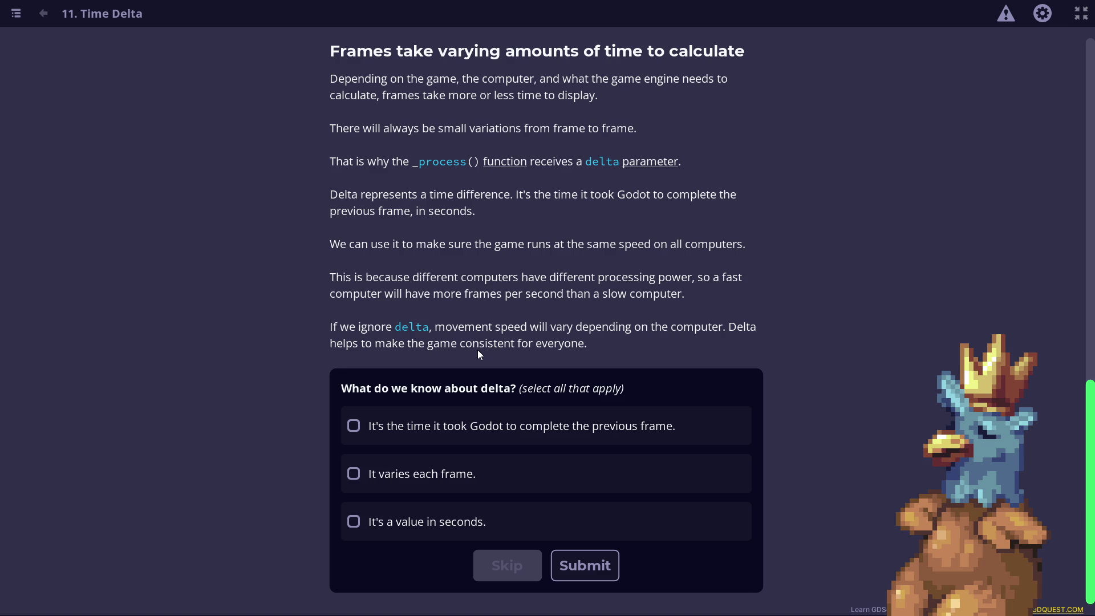
- Answer the delta quiz: tick 'in seconds' and 'previous frame's duration', submit, then also tick 'varies each frame'
left_click(410, 533)
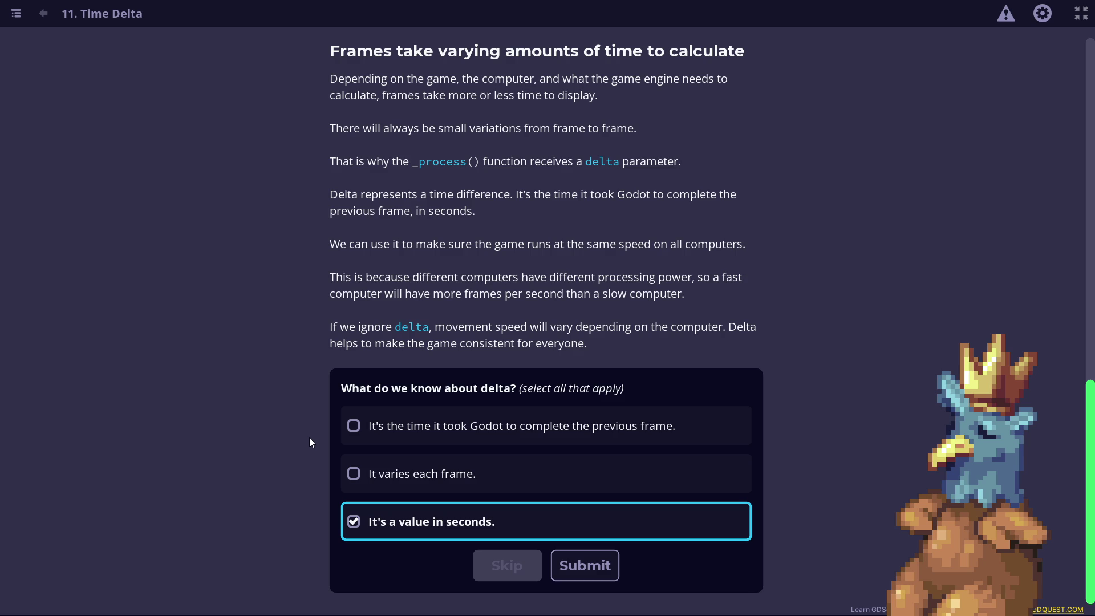
left_click(425, 426)
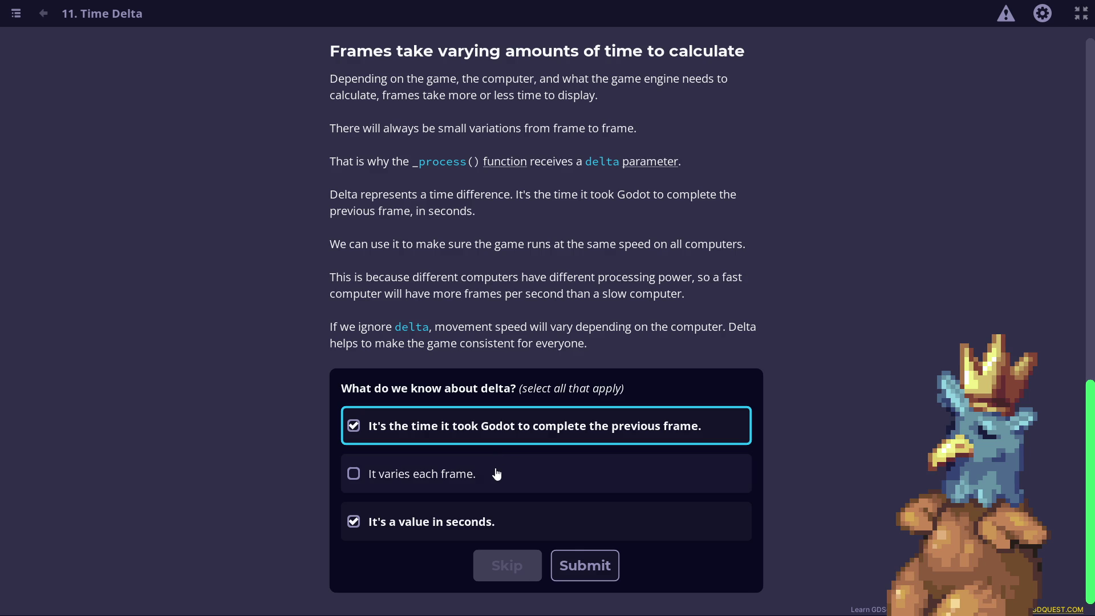
left_click(584, 575)
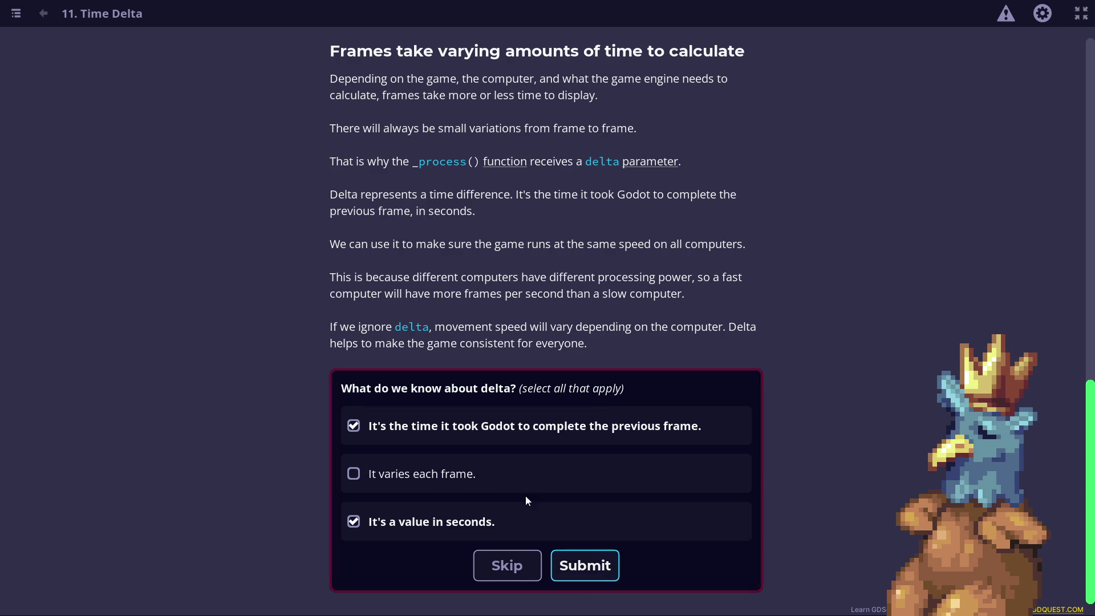
left_click(531, 487)
- Submit the three ticked delta answers to get the quiz marked correct
left_click(576, 566)
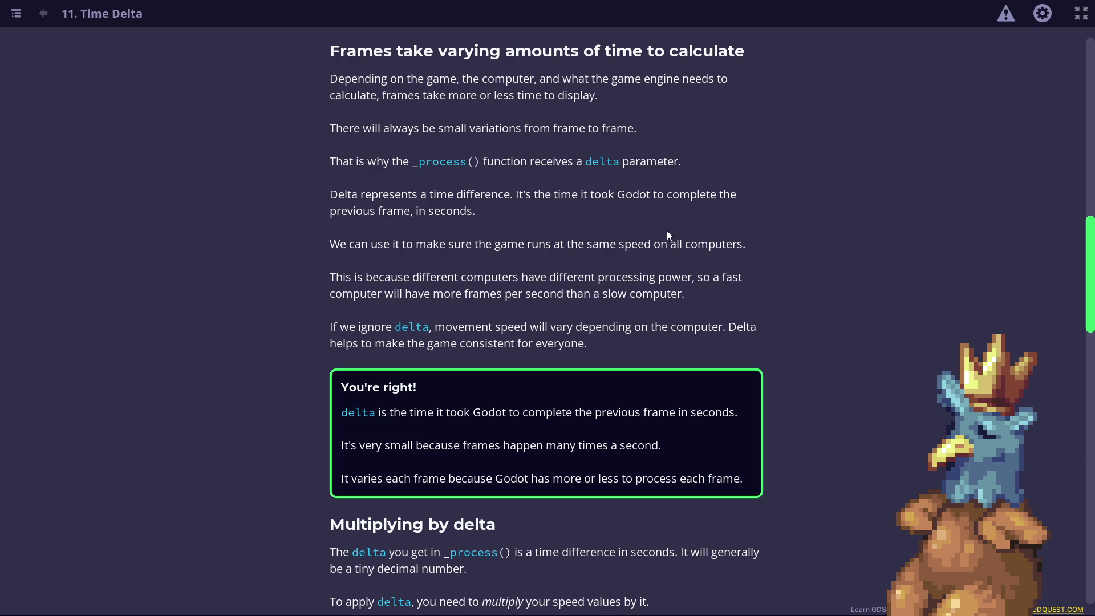
scroll(670, 215, "down", 1)
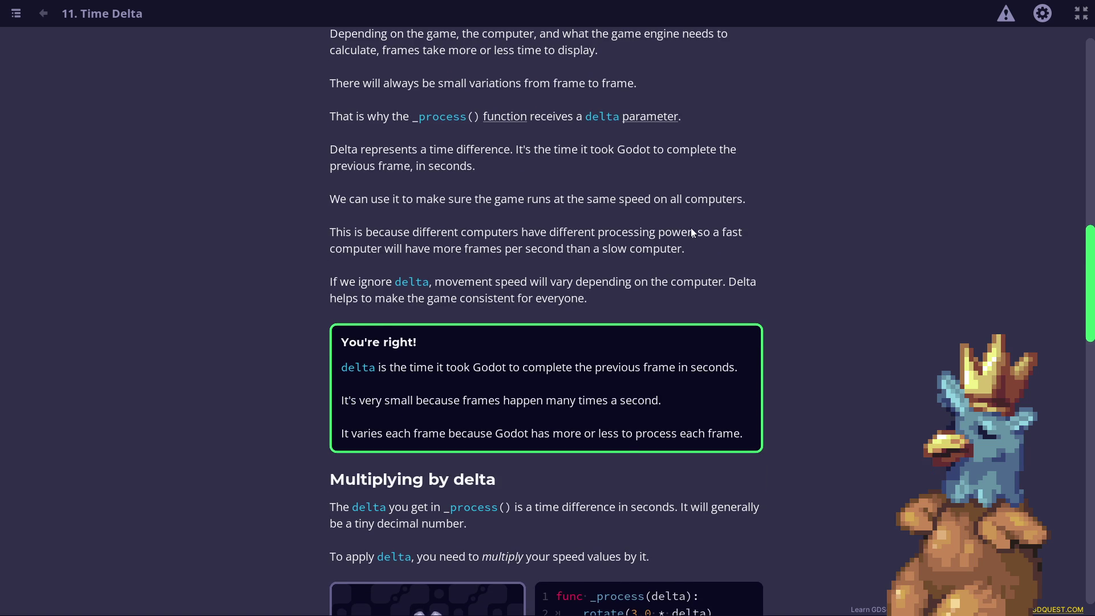
scroll(690, 227, "down", 3)
scroll(692, 226, "down", 2)
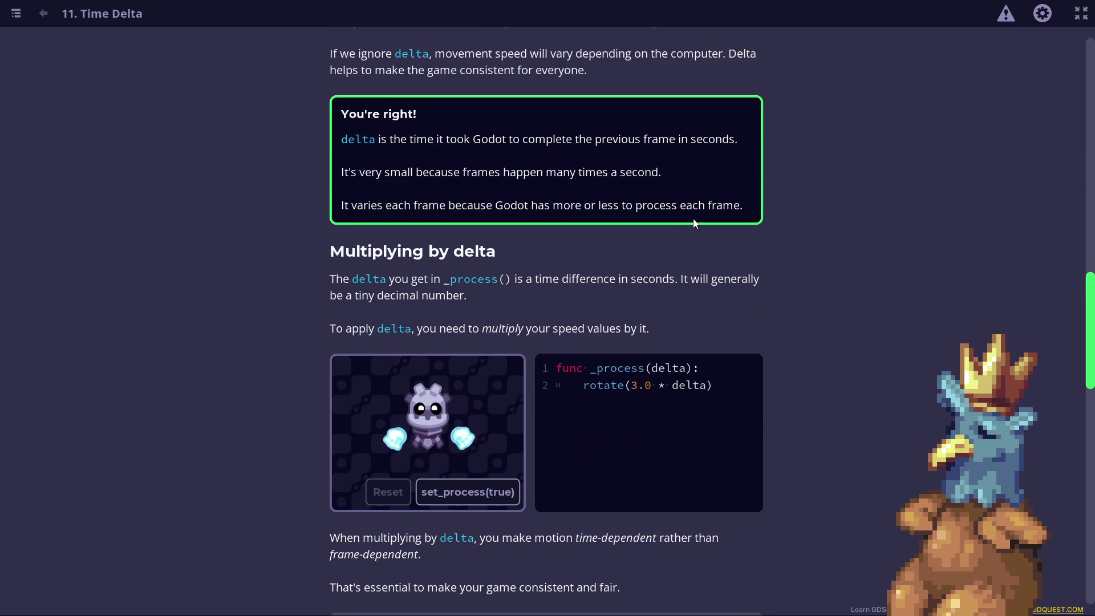
scroll(694, 223, "down", 1)
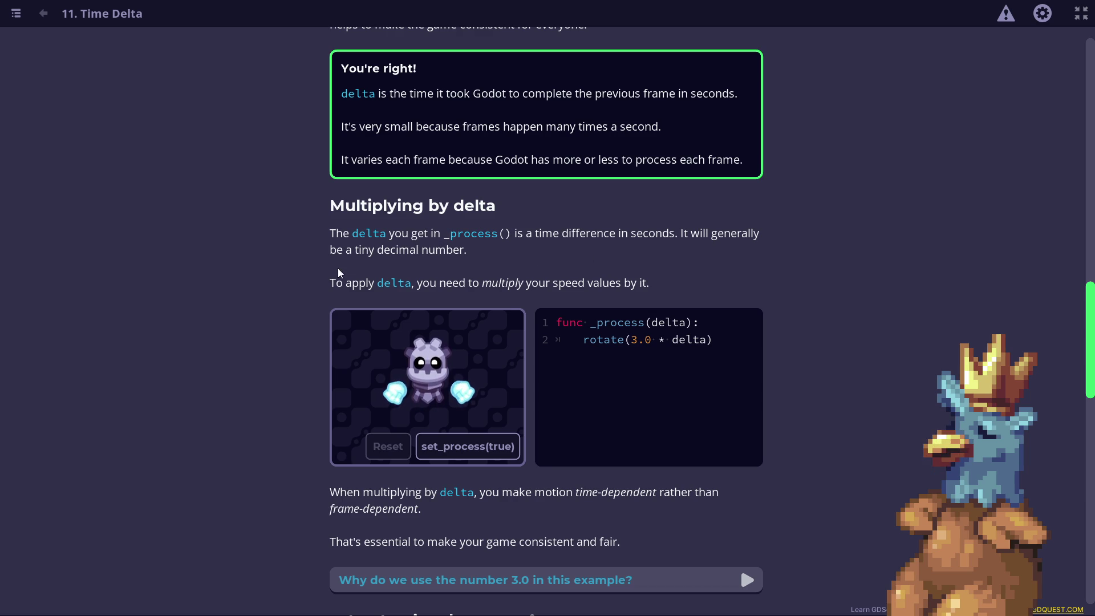
scroll(393, 267, "down", 1)
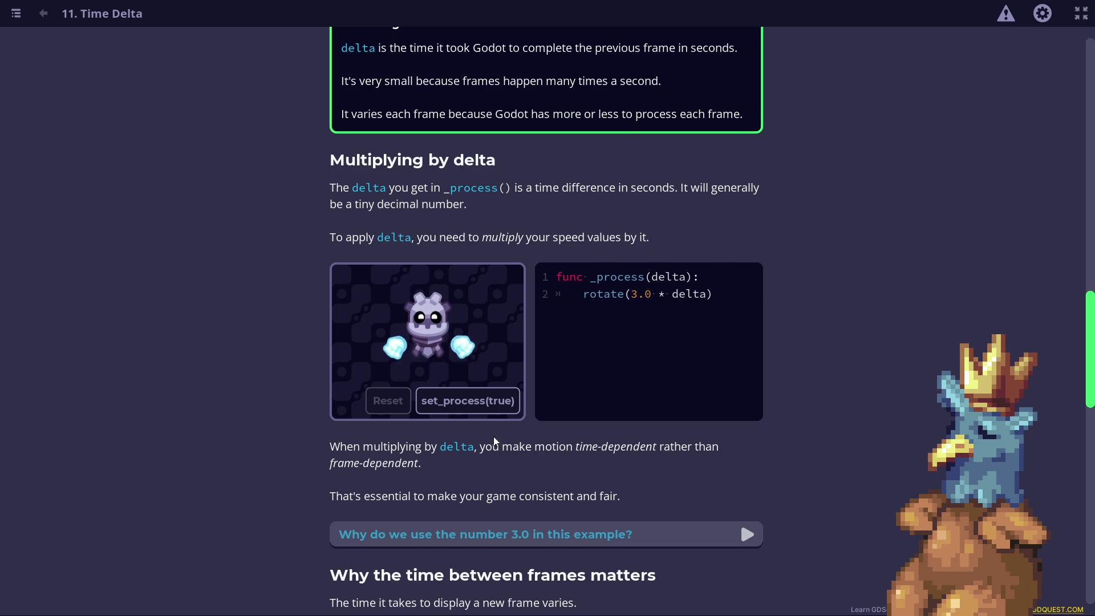
- Run the rotating robot demo via set_process(true) in 'Multiplying by delta'
left_click(482, 411)
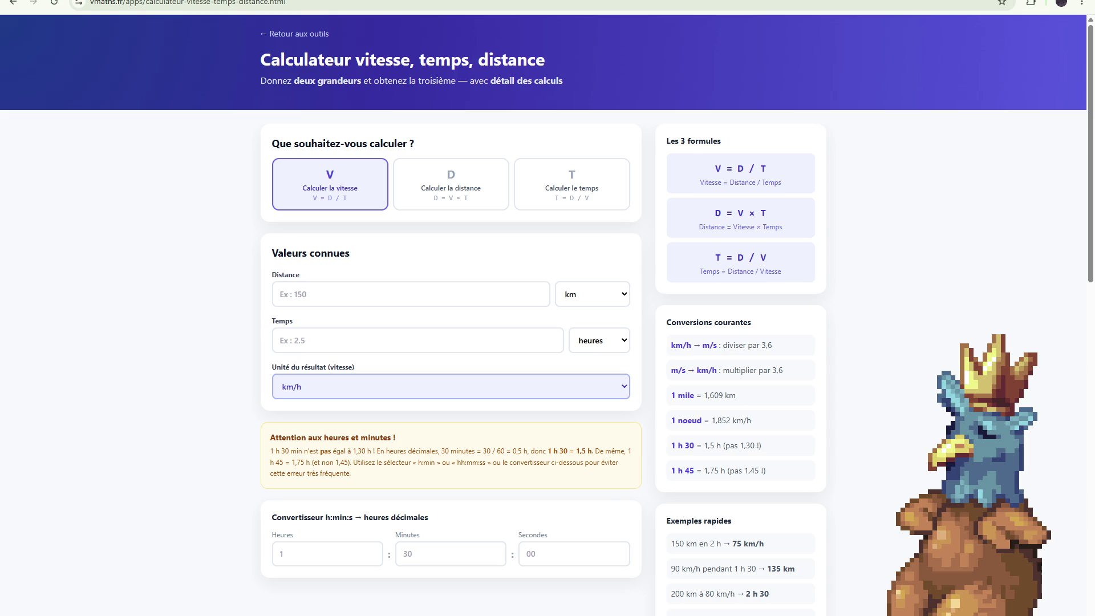
- Switch away from the vmaths.fr calculator back to the Time Delta lesson
key("alt+Tab")
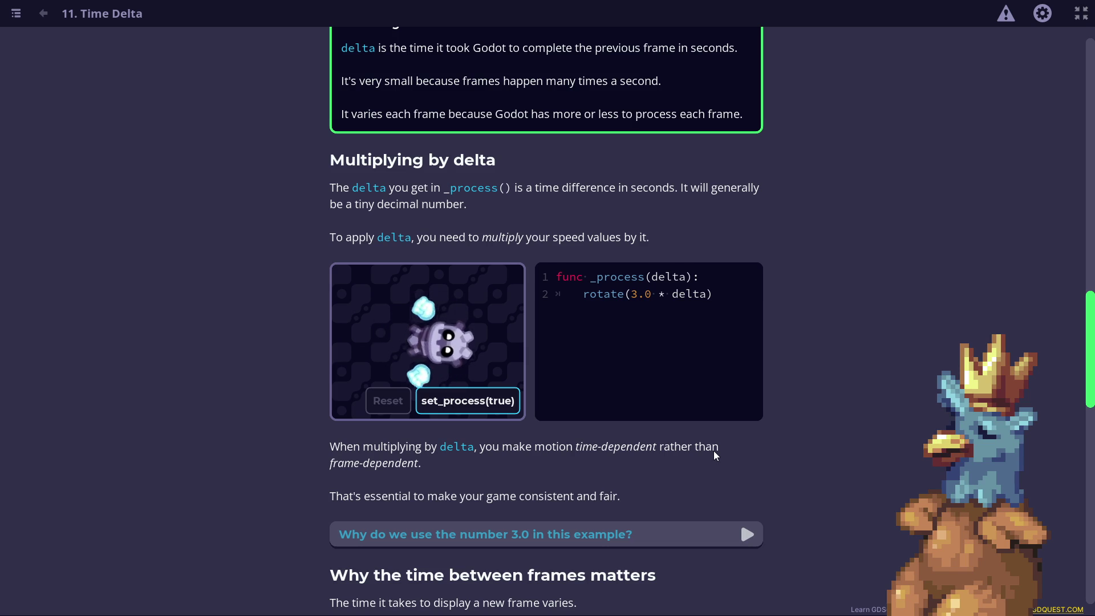
scroll(634, 368, "down", 1)
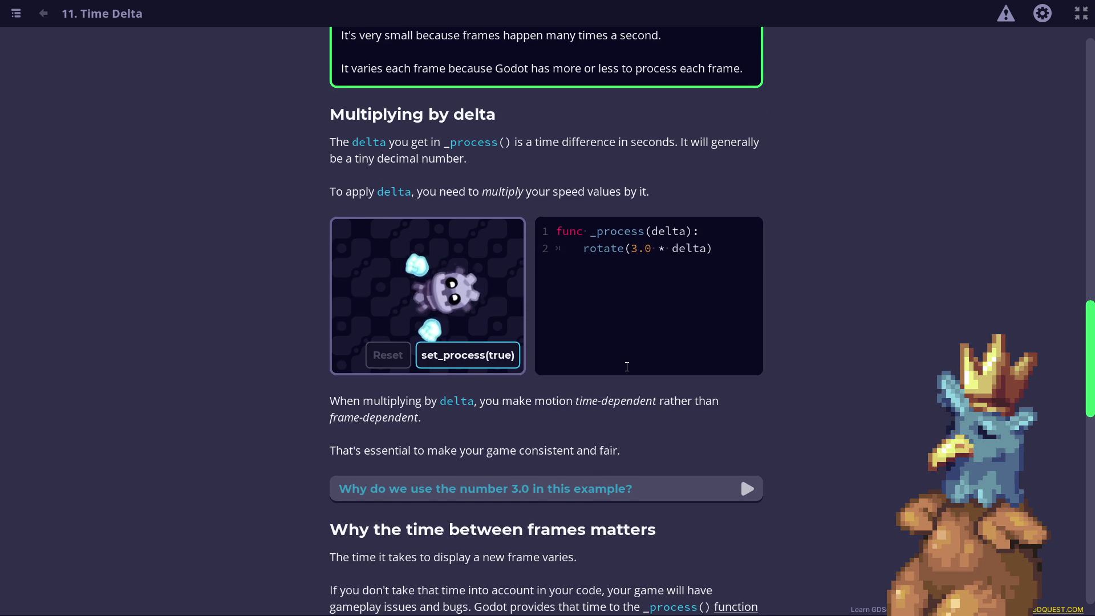
scroll(599, 291, "down", 1)
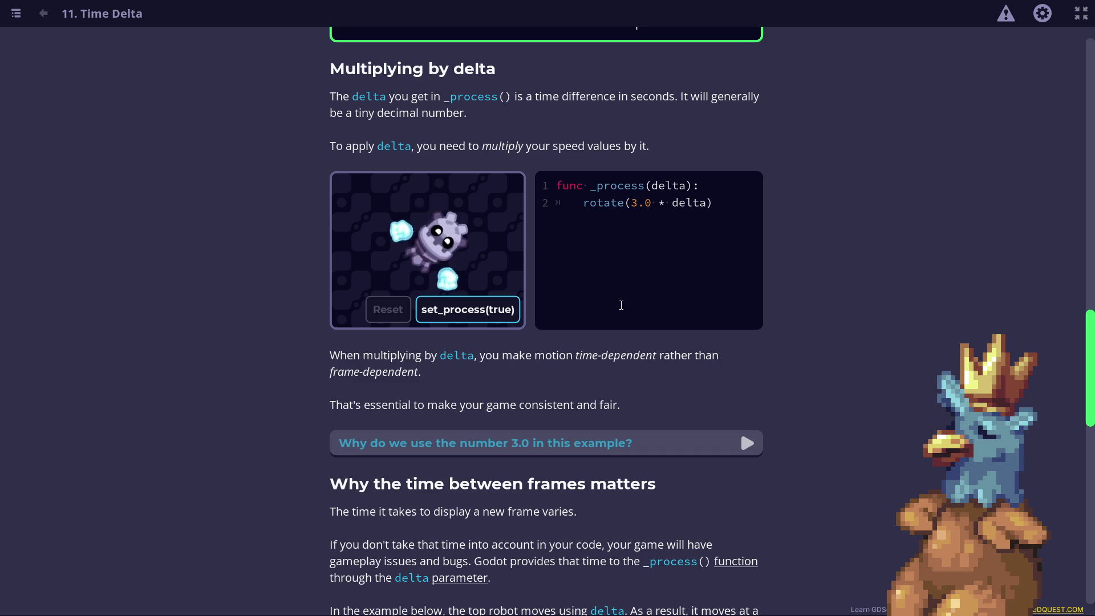
scroll(604, 223, "down", 1)
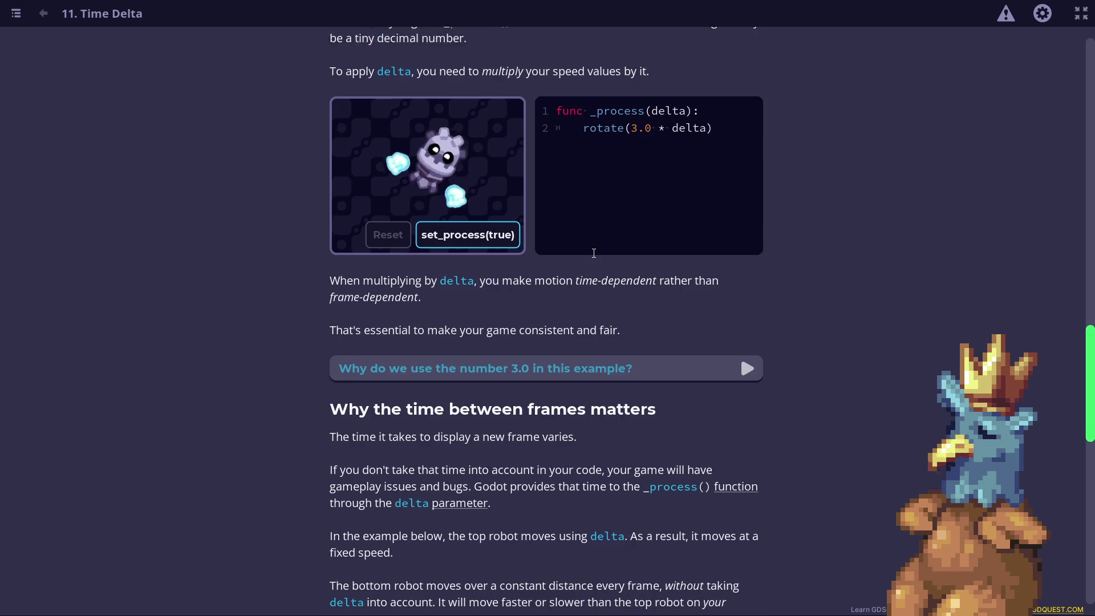
- Expand the 'Why do we use the number 3.0 in this example?' explanation
left_click(514, 352)
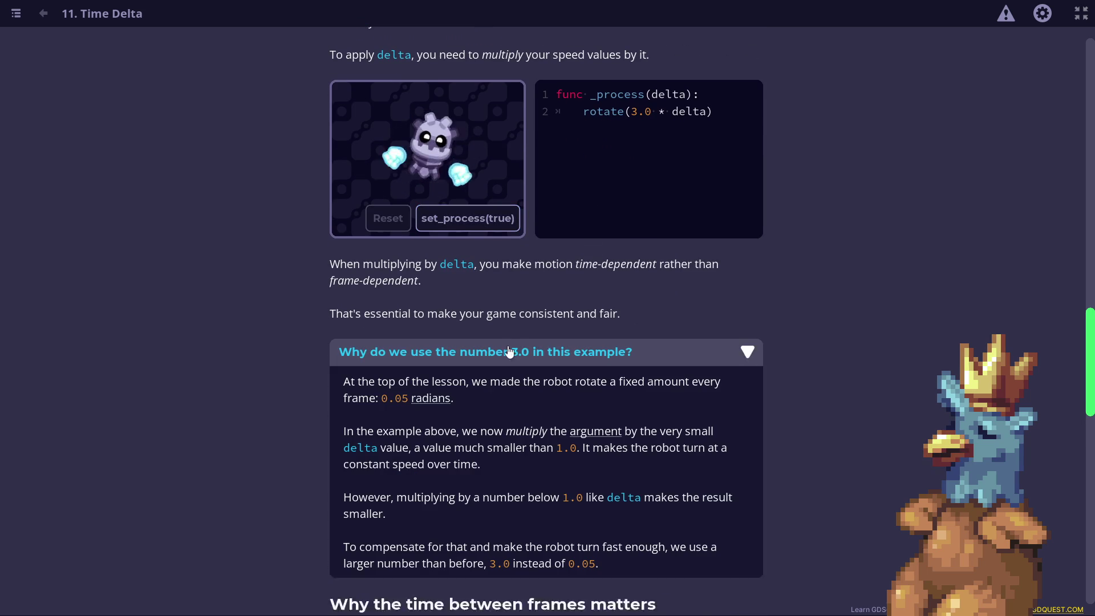
scroll(502, 282, "down", 1)
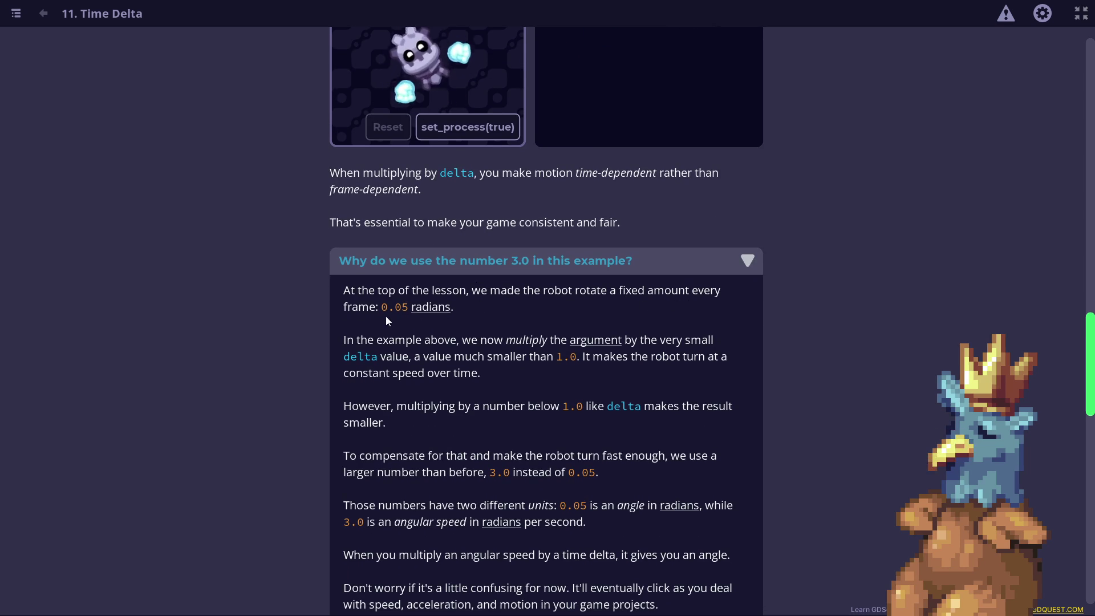
scroll(504, 305, "down", 1)
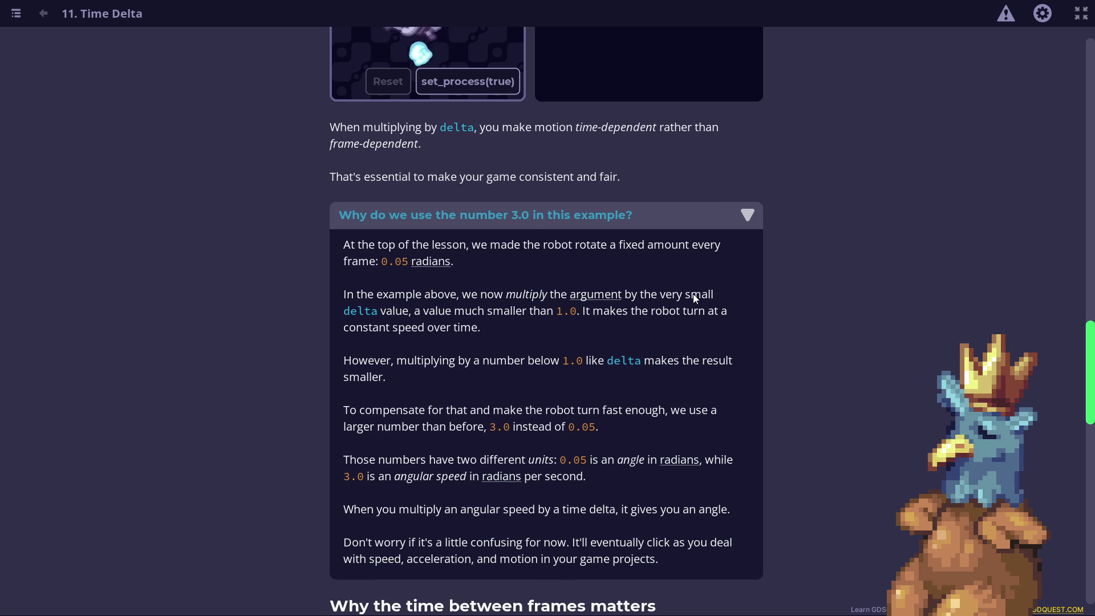
scroll(697, 314, "up", 3)
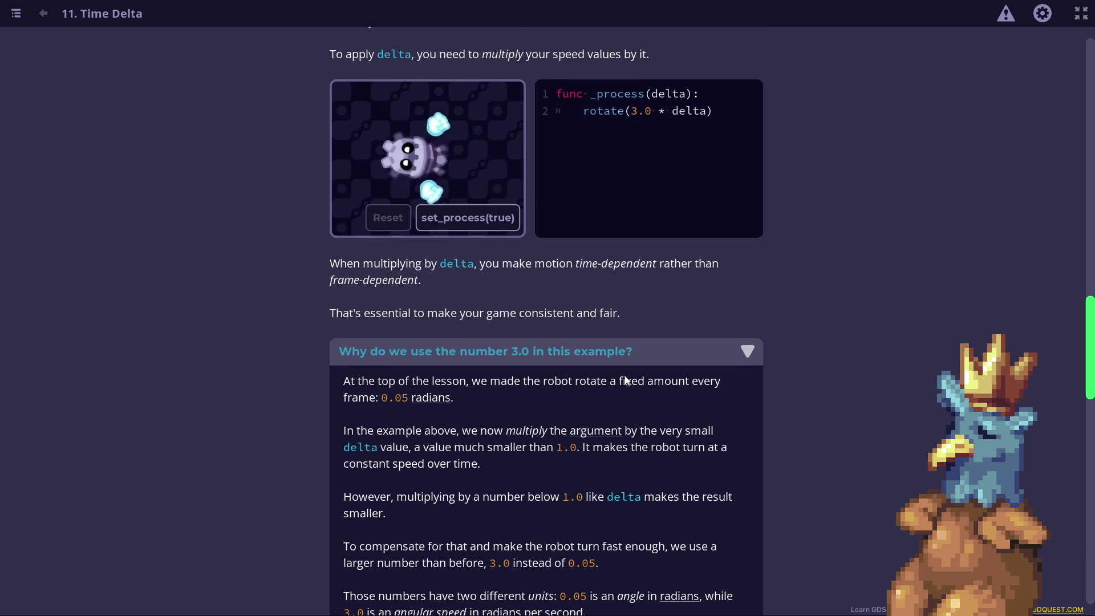
scroll(646, 330, "down", 2)
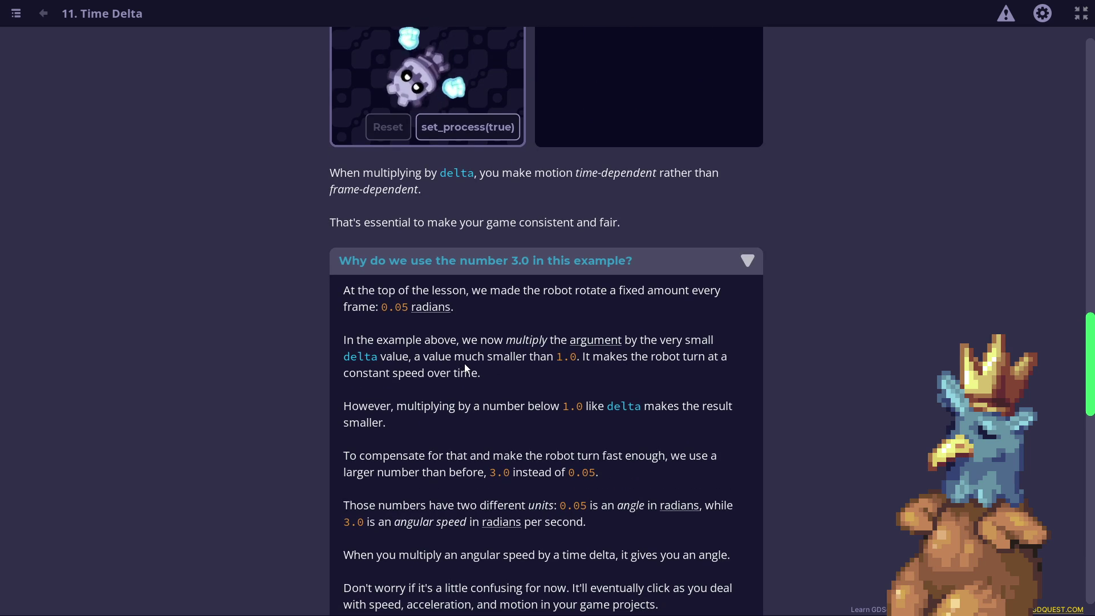
scroll(630, 360, "up", 3)
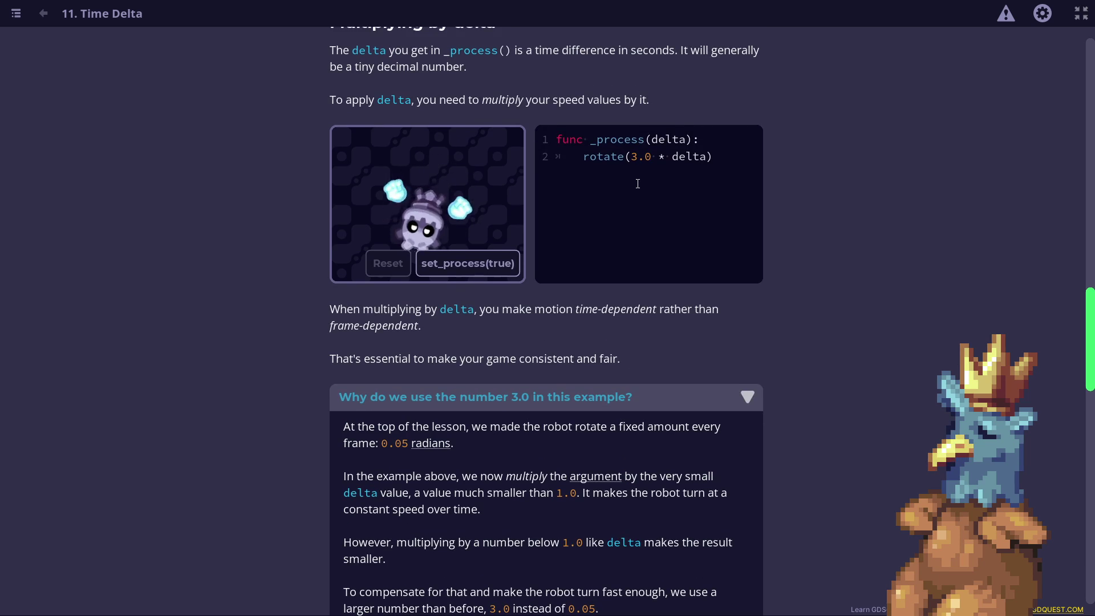
scroll(525, 237, "down", 2)
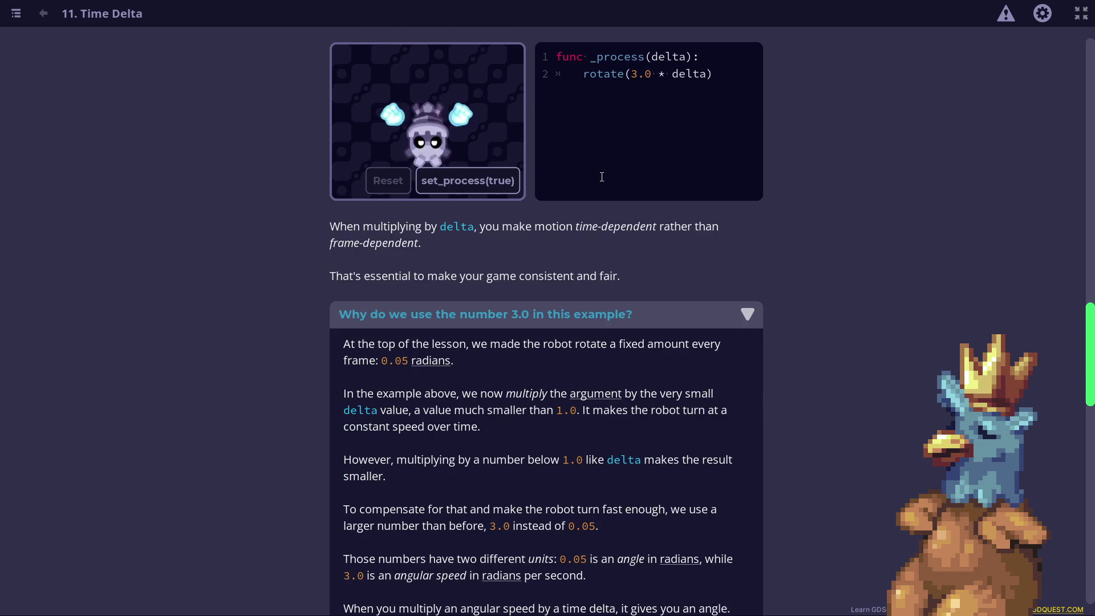
scroll(525, 237, "down", 1)
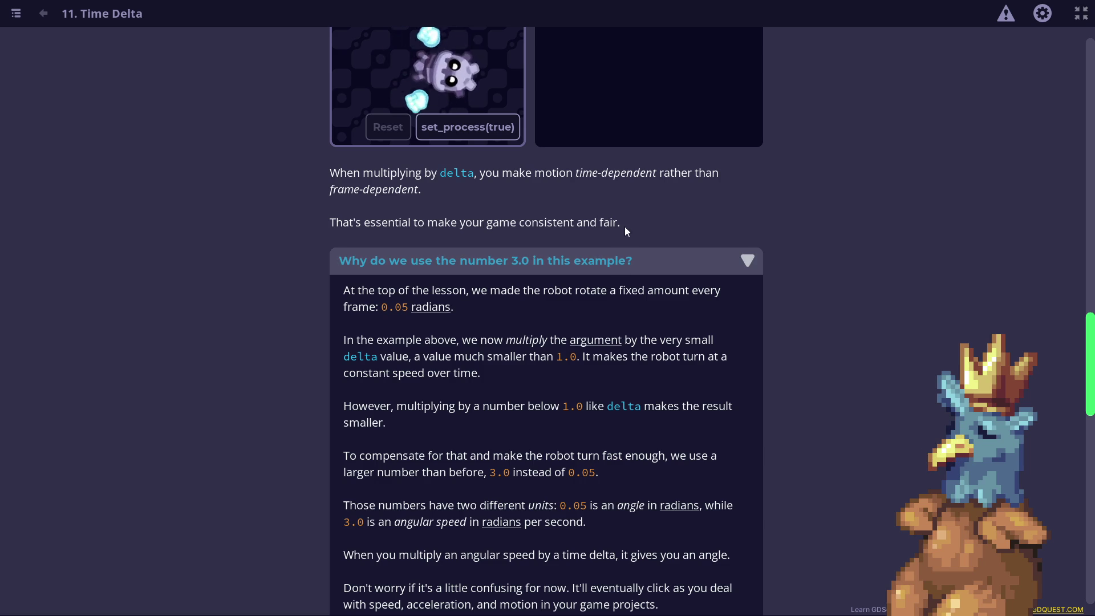
scroll(656, 200, "down", 1)
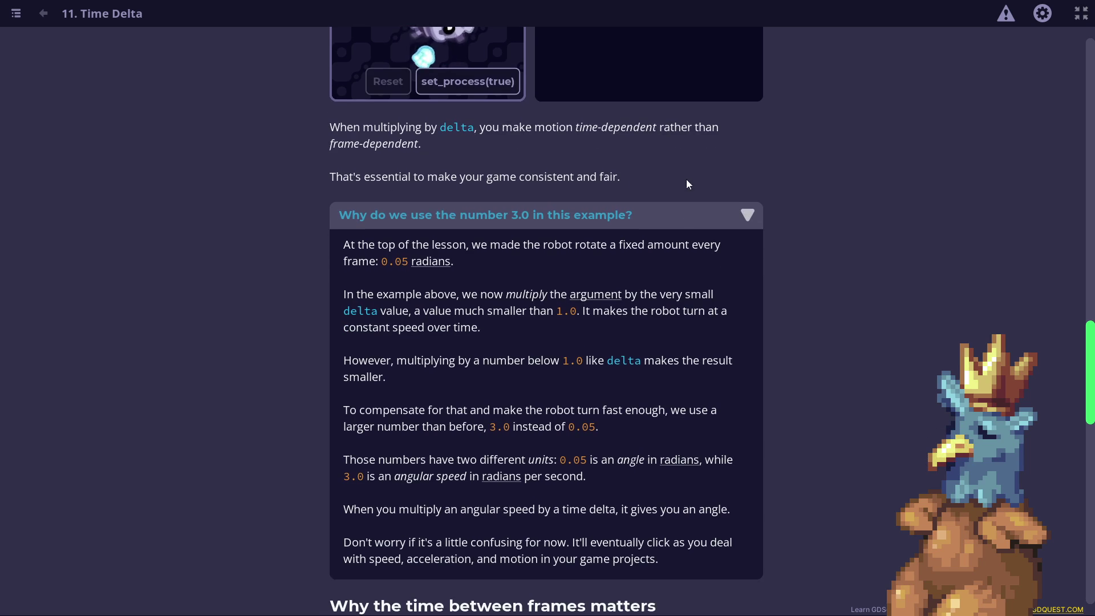